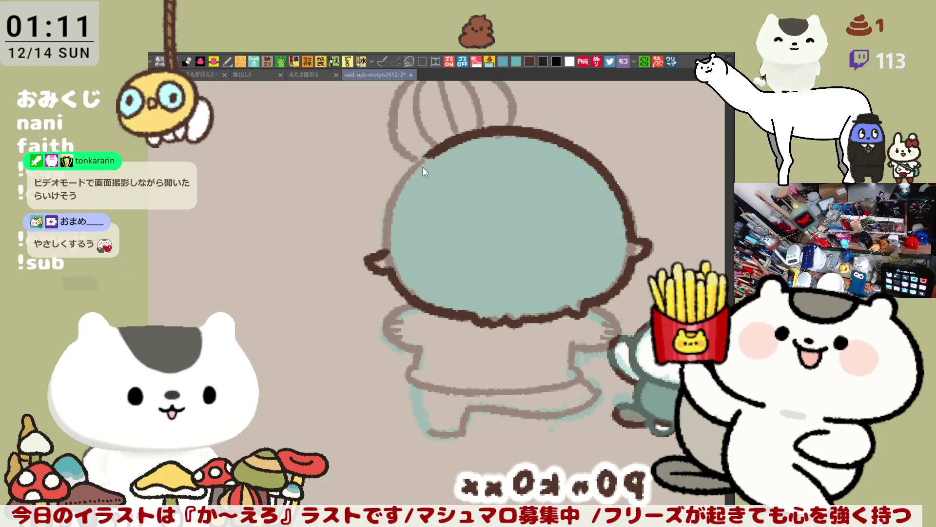
- Ink the head's left outline in dark brown from crown to chin, redrawing strokes until clean
left_click_drag(422, 157, 384, 231)
key("ctrl+z")
mouse_move(439, 146)
left_mouse_down()
mouse_move(383, 255)
mouse_move(404, 163)
mouse_move(383, 249)
left_mouse_up()
key("ctrl+z")
key("ctrl+z")
key("ctrl+z")
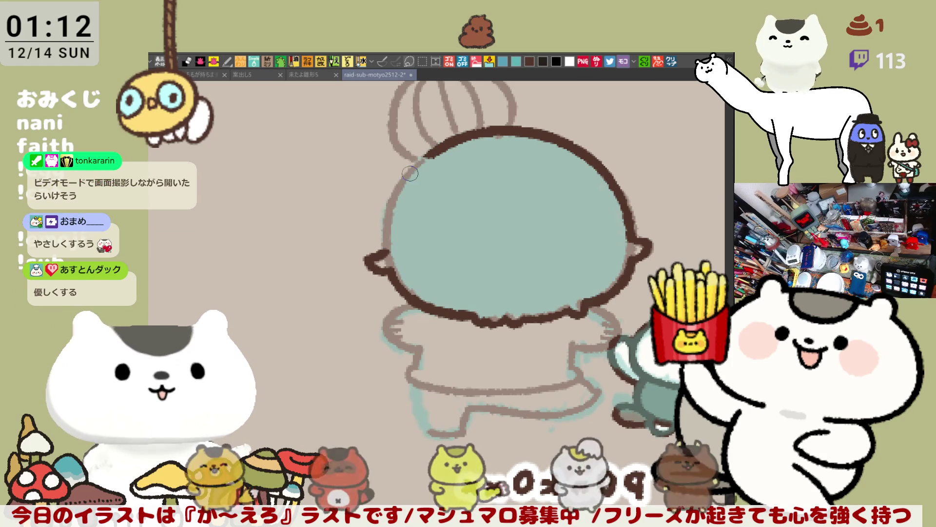
left_click_drag(423, 157, 387, 253)
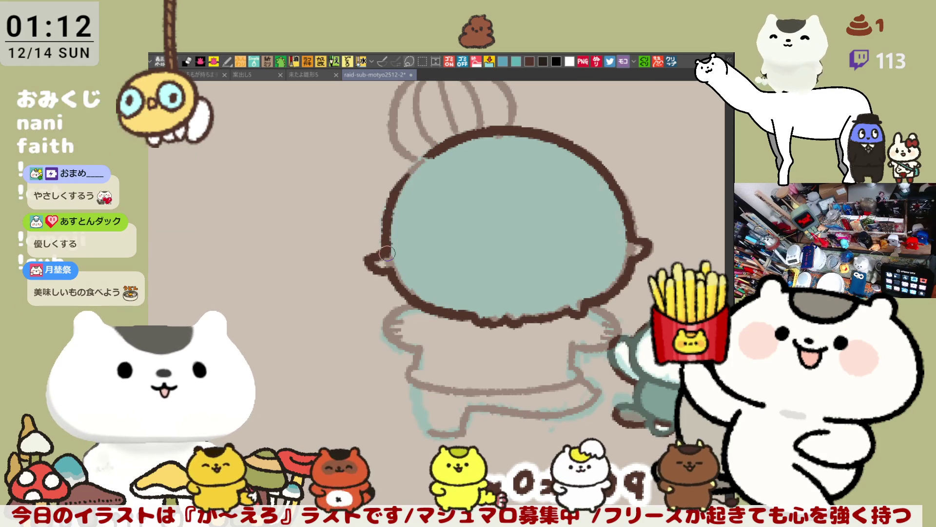
left_click_drag(439, 143, 395, 186)
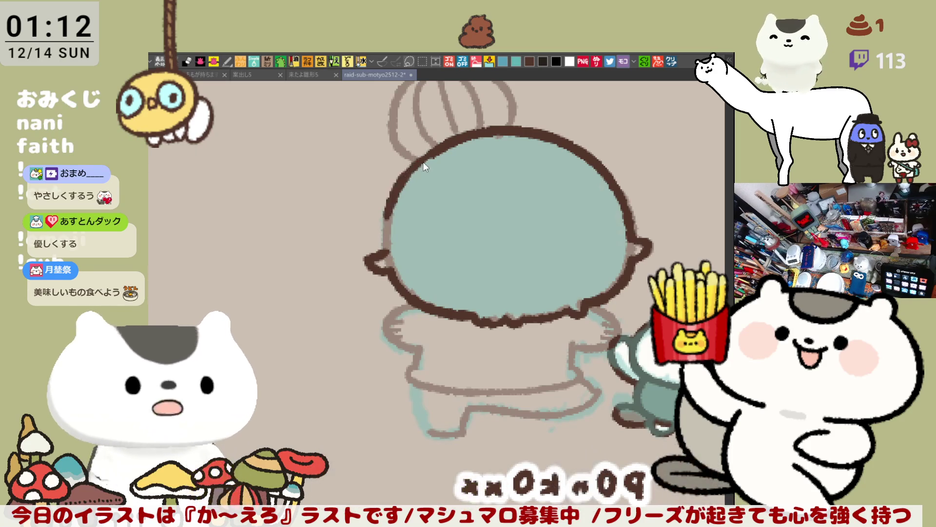
mouse_move(395, 211)
left_mouse_down()
mouse_move(381, 251)
mouse_move(388, 225)
left_mouse_up()
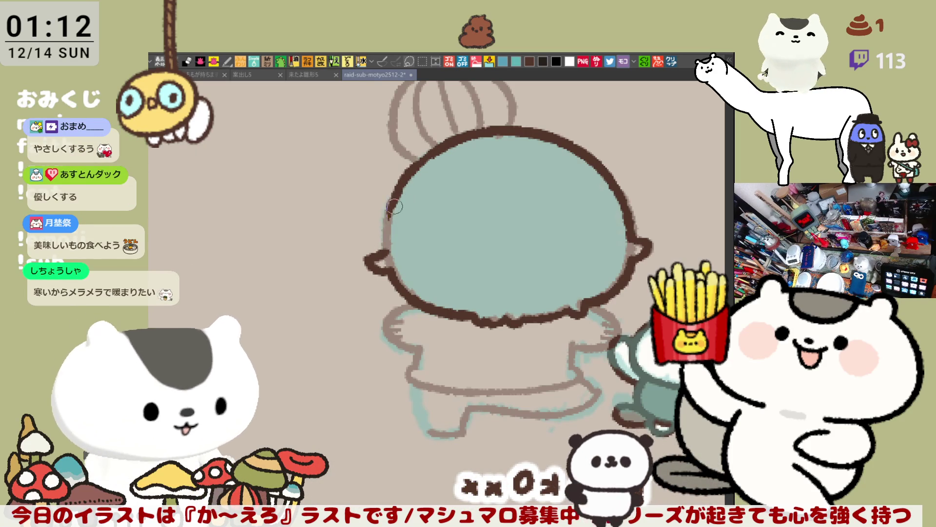
mouse_move(387, 244)
left_mouse_down()
mouse_move(397, 195)
mouse_move(431, 157)
left_mouse_up()
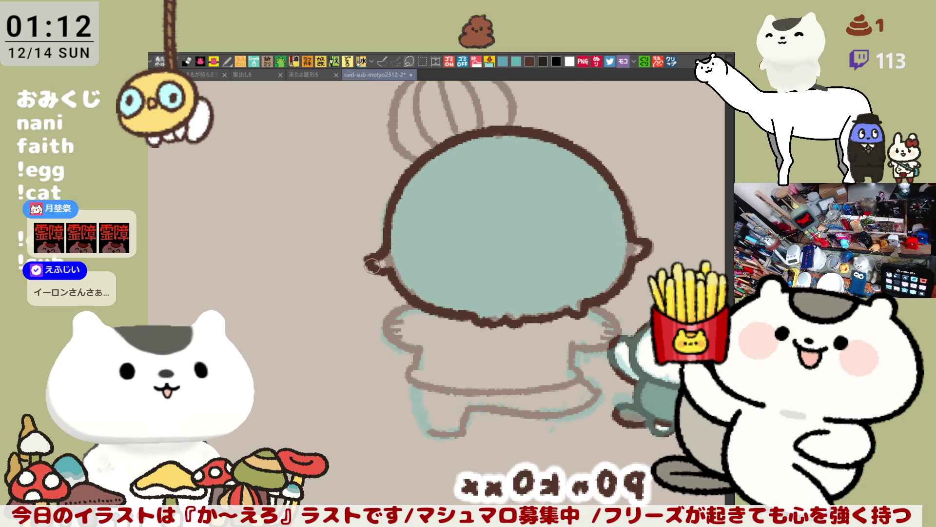
- Center the hair bun and ink its left edge, retrying the stroke several times
left_click_drag(424, 268, 449, 286)
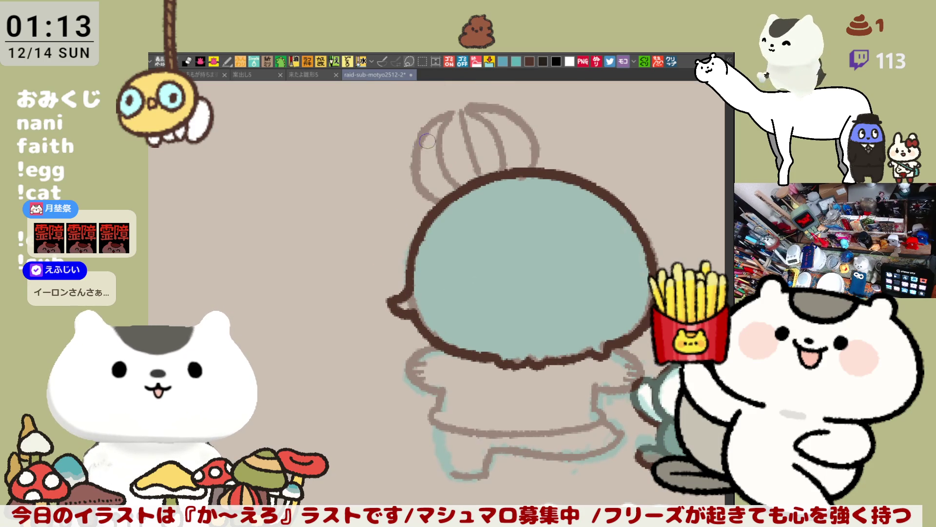
left_click_drag(433, 118, 445, 197)
key("ctrl+z")
mouse_move(442, 113)
left_mouse_down()
mouse_move(421, 130)
mouse_move(445, 199)
left_mouse_up()
key("ctrl+z")
mouse_move(451, 110)
left_mouse_down()
mouse_move(424, 195)
mouse_move(444, 201)
left_mouse_up()
key("ctrl+z")
mouse_move(452, 105)
left_mouse_down()
mouse_move(412, 149)
mouse_move(443, 193)
left_mouse_up()
key("ctrl+z")
mouse_move(451, 109)
left_mouse_down()
mouse_move(425, 195)
mouse_move(444, 201)
left_mouse_up()
key("ctrl+z")
mouse_move(450, 111)
left_mouse_down()
mouse_move(439, 195)
mouse_move(451, 200)
mouse_move(424, 188)
mouse_move(446, 200)
left_mouse_up()
key("ctrl+z")
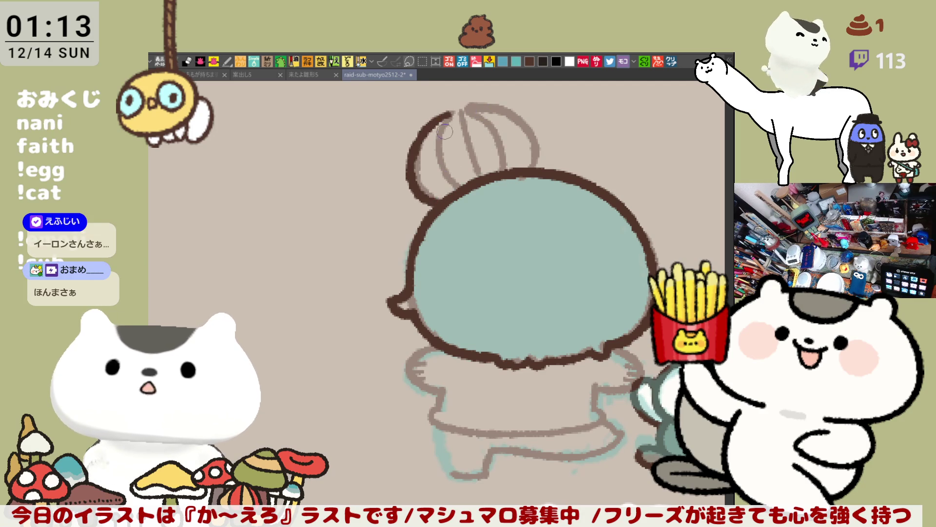
- Draw three curved strand lines running down the inside of the bun
left_click_drag(454, 109, 465, 190)
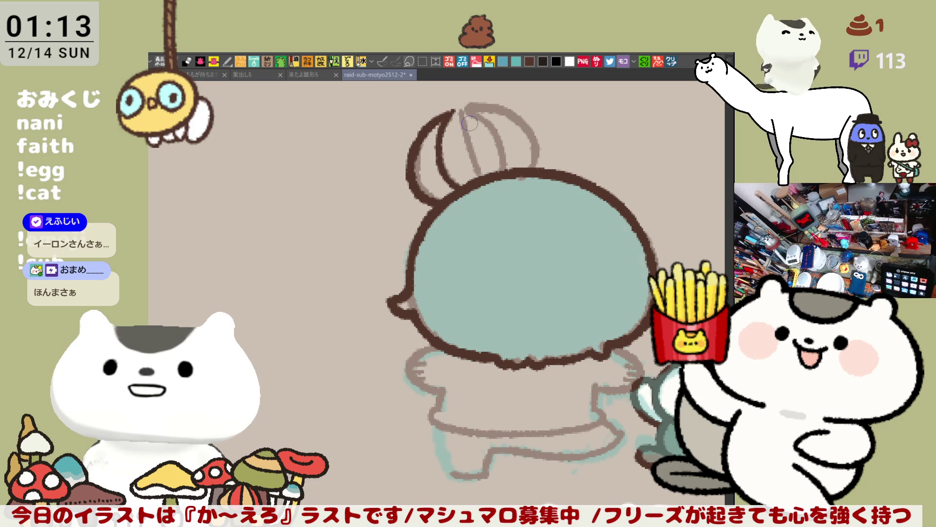
left_click_drag(454, 110, 477, 181)
key("ctrl+z")
left_click_drag(454, 109, 477, 178)
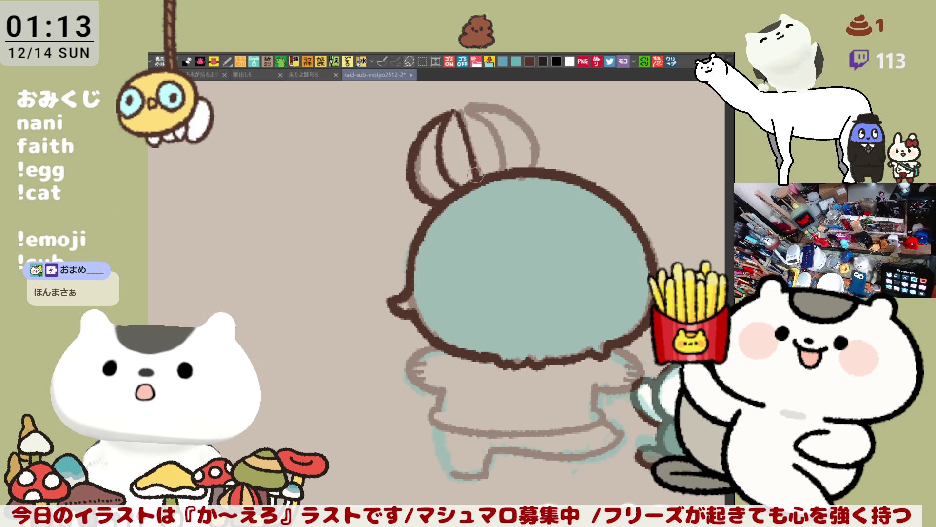
mouse_move(456, 110)
left_mouse_down()
mouse_move(507, 151)
mouse_move(503, 175)
left_mouse_up()
- Attempt the arc along the bun's top edge, undoing each try
left_click_drag(453, 110, 522, 119)
key("ctrl+z")
mouse_move(453, 110)
left_mouse_down()
mouse_move(508, 105)
mouse_move(530, 126)
mouse_move(482, 103)
mouse_move(534, 129)
left_mouse_up()
key("ctrl+z")
key("ctrl+z")
mouse_move(453, 110)
left_mouse_down()
mouse_move(517, 113)
mouse_move(532, 126)
left_mouse_up()
key("ctrl+z")
mouse_move(454, 110)
left_mouse_down()
mouse_move(487, 100)
mouse_move(527, 122)
left_mouse_up()
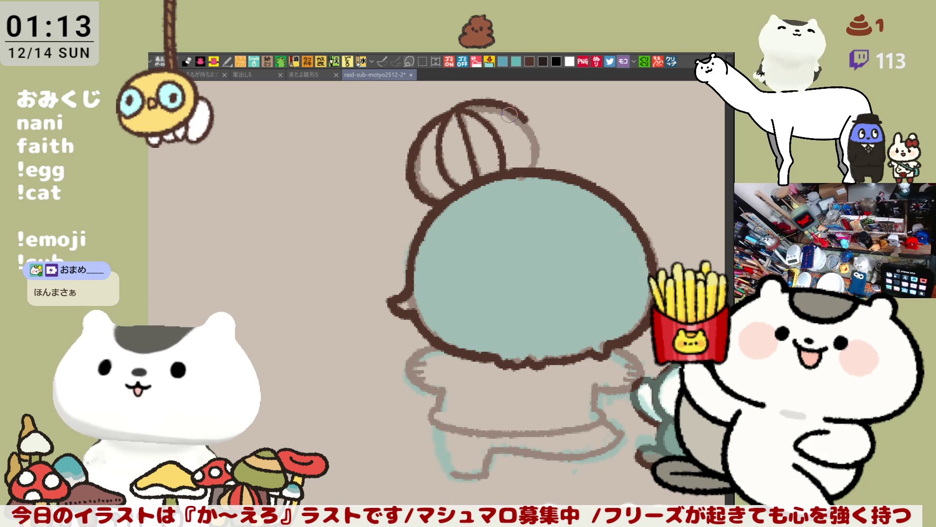
key("ctrl+z")
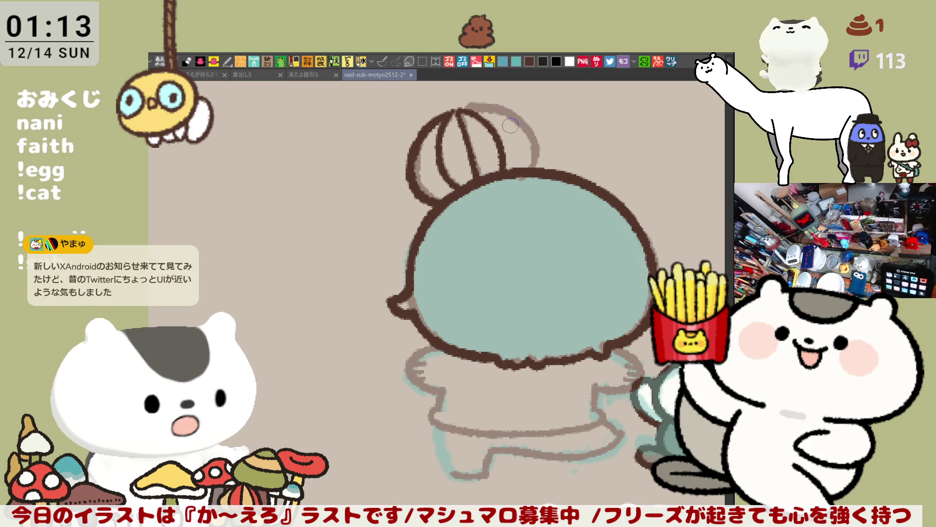
- Mirror the view horizontally and ink the bun's outer edge and top outline
key("h")
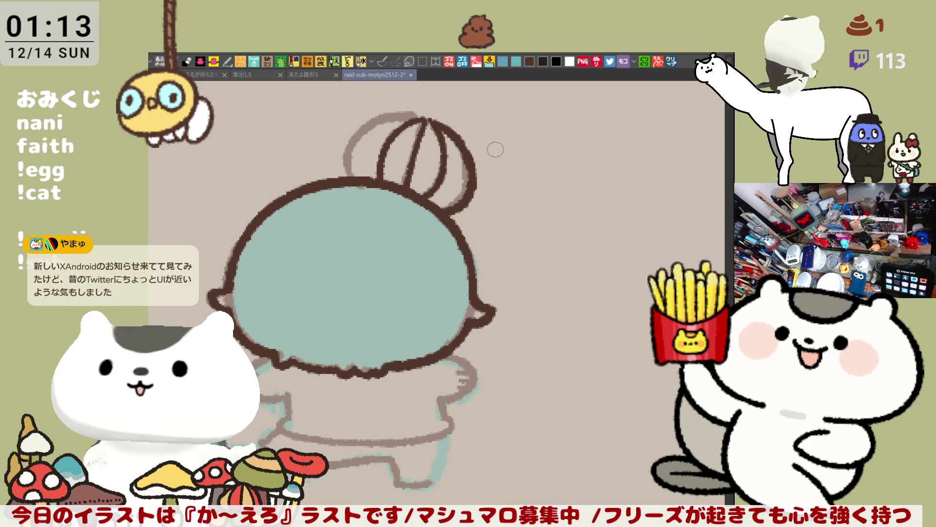
mouse_move(378, 123)
left_mouse_down()
mouse_move(347, 146)
mouse_move(362, 180)
mouse_move(367, 128)
mouse_move(364, 180)
left_mouse_up()
key("ctrl+z")
left_click_drag(371, 121, 431, 116)
key("ctrl+z")
key("ctrl+z")
left_click_drag(366, 122, 431, 117)
key("ctrl+z")
key("ctrl+z")
key("ctrl+z")
key("ctrl+z")
left_click_drag(364, 125, 426, 120)
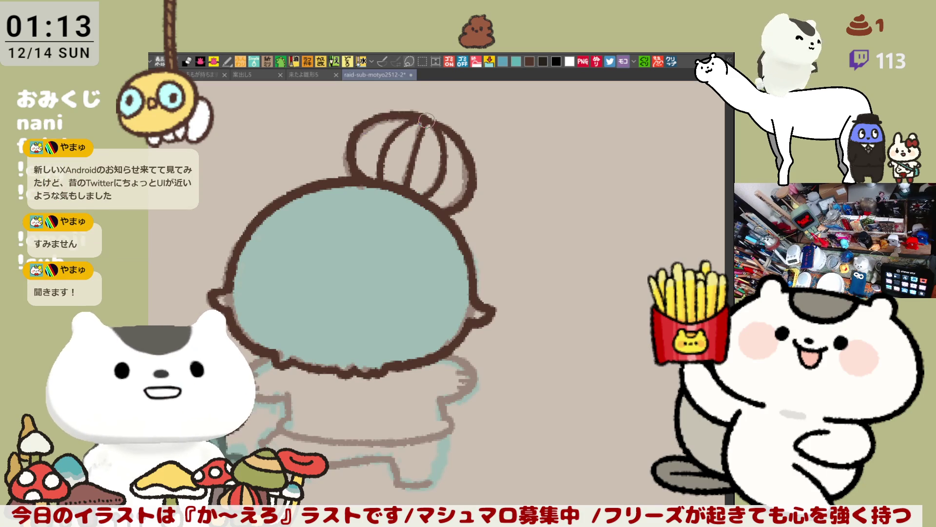
- Keep retracing the bun's top outline until the final stroke sits right
key("ctrl+z")
left_click_drag(363, 123, 426, 119)
key("ctrl+z")
left_click_drag(358, 125, 420, 118)
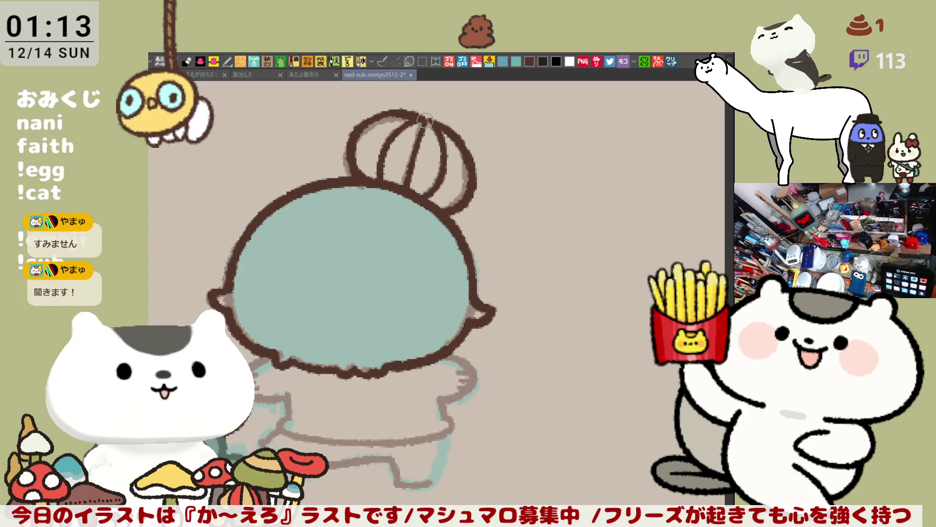
key("ctrl+z")
left_click_drag(360, 125, 427, 119)
key("ctrl+z")
left_click_drag(367, 125, 419, 118)
key("ctrl+z")
mouse_move(360, 125)
left_mouse_down()
mouse_move(421, 118)
mouse_move(446, 129)
left_mouse_up()
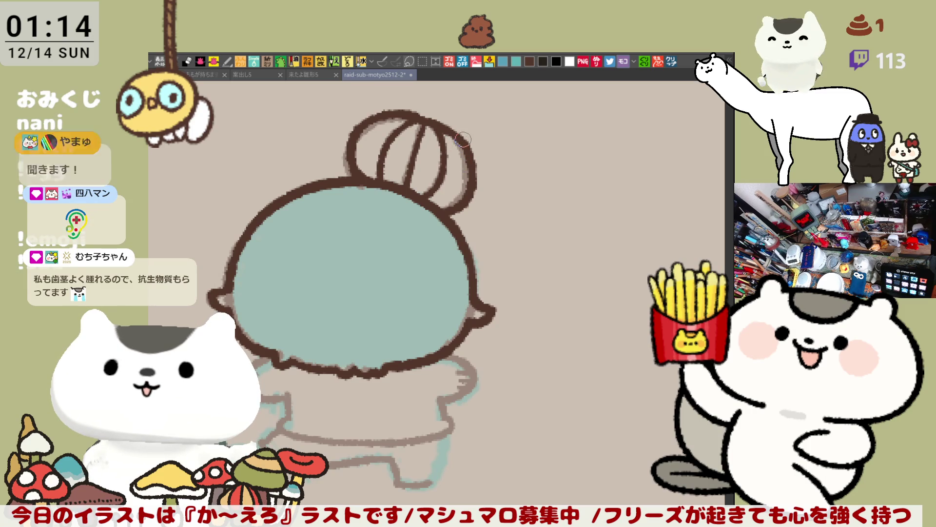
- Unmirror the canvas view and retouch the bun's top-left outline
key("h")
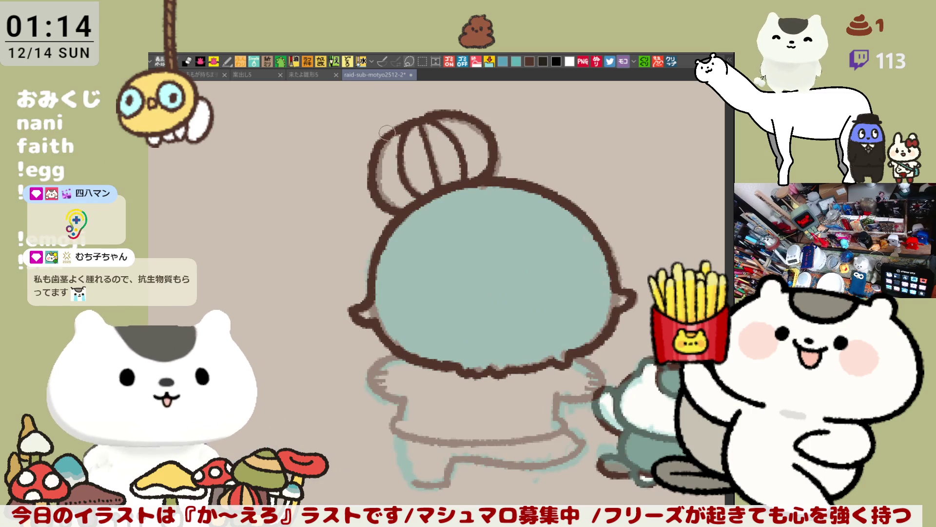
mouse_move(378, 148)
left_mouse_down()
mouse_move(403, 127)
mouse_move(400, 116)
mouse_move(373, 168)
mouse_move(370, 147)
mouse_move(382, 135)
mouse_move(371, 182)
mouse_move(385, 138)
mouse_move(375, 157)
left_mouse_up()
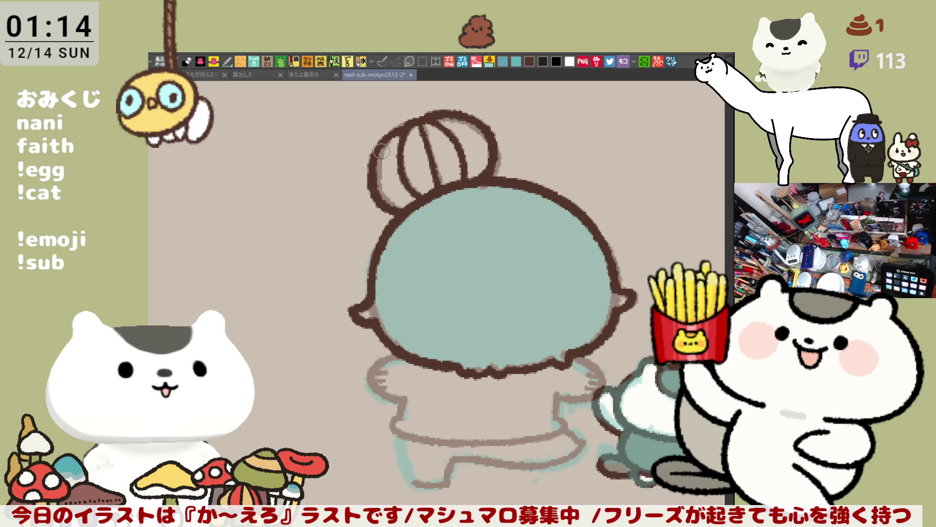
- In blank space beside the character, doodle a brown filled bar resting on small ovals
left_click_drag(379, 148, 559, 171)
mouse_move(324, 178)
left_mouse_down()
mouse_move(352, 181)
mouse_move(317, 213)
left_mouse_up()
mouse_move(430, 200)
left_mouse_down()
mouse_move(471, 182)
mouse_move(424, 197)
left_mouse_up()
mouse_move(361, 176)
left_mouse_down()
mouse_move(383, 178)
mouse_move(387, 200)
mouse_move(386, 178)
mouse_move(415, 199)
mouse_move(431, 168)
mouse_move(461, 149)
mouse_move(327, 149)
mouse_move(322, 173)
mouse_move(356, 203)
mouse_move(390, 175)
mouse_move(392, 206)
mouse_move(416, 180)
mouse_move(404, 192)
left_mouse_up()
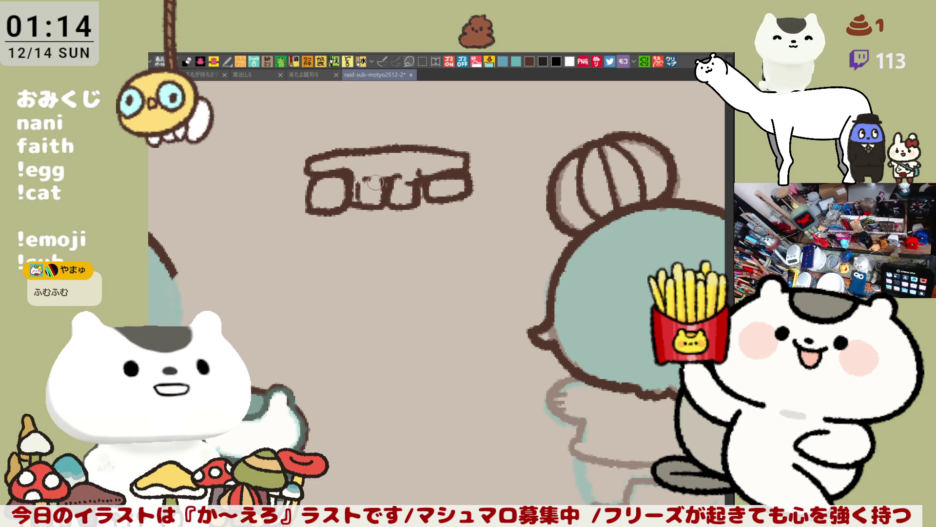
left_click_drag(357, 174, 436, 173)
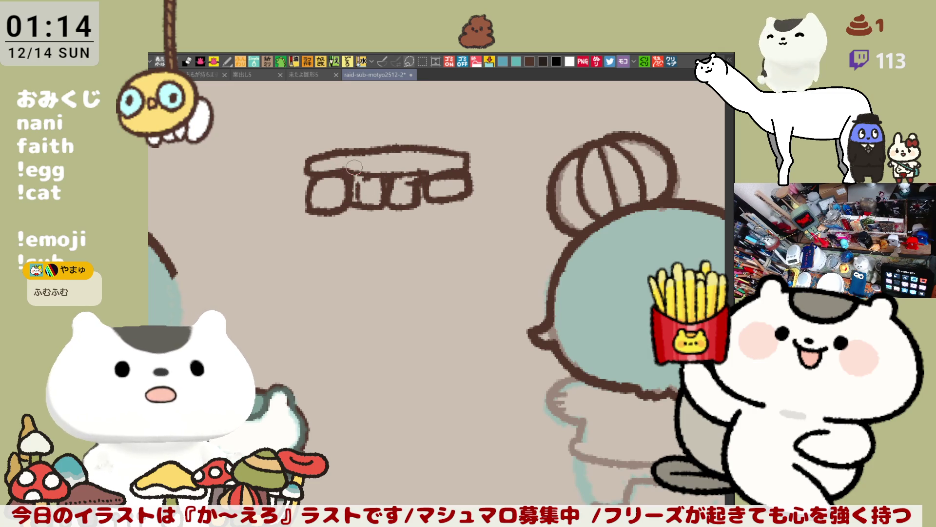
left_click_drag(305, 181, 363, 175)
mouse_move(463, 154)
left_mouse_down()
mouse_move(444, 181)
mouse_move(463, 159)
mouse_move(459, 152)
left_mouse_up()
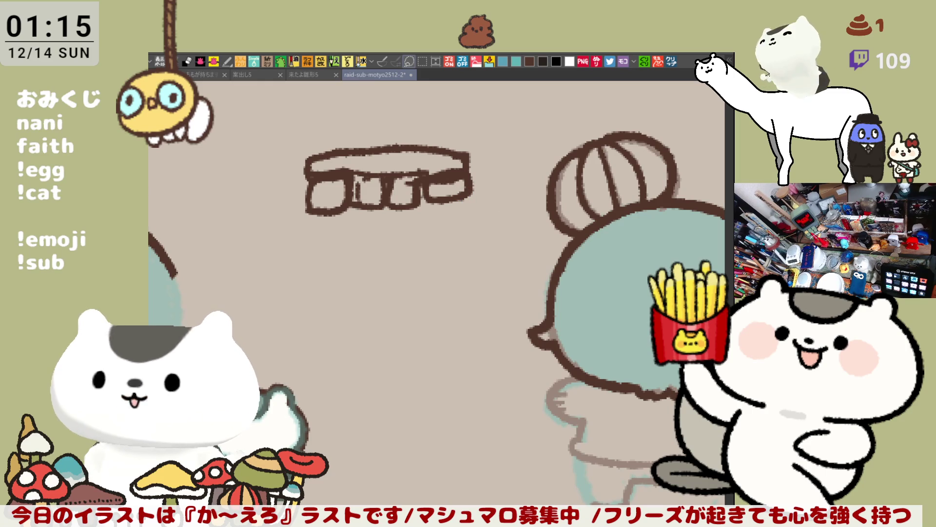
- Lasso-delete the brown doodle, deselect, and ink the bun's top-right edge
mouse_move(308, 244)
left_mouse_down()
mouse_move(331, 135)
mouse_move(302, 281)
mouse_move(292, 284)
left_mouse_up()
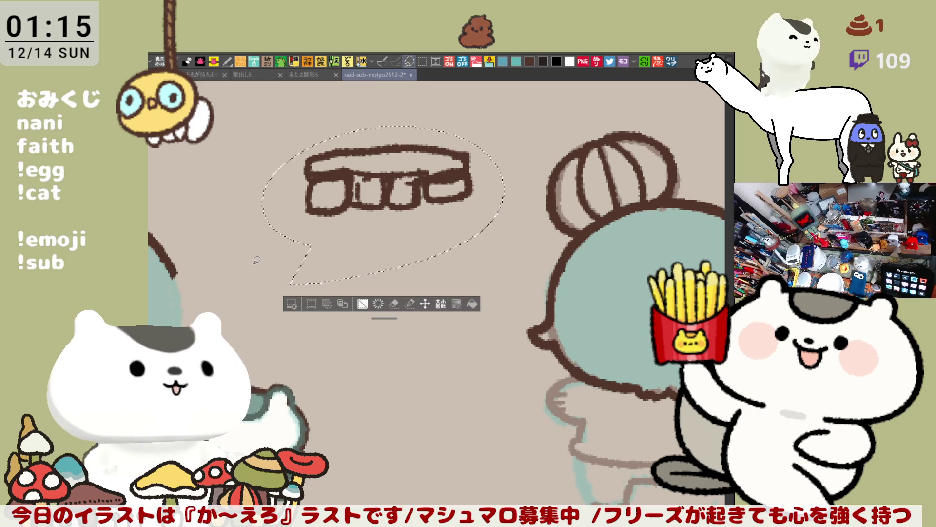
key("Delete")
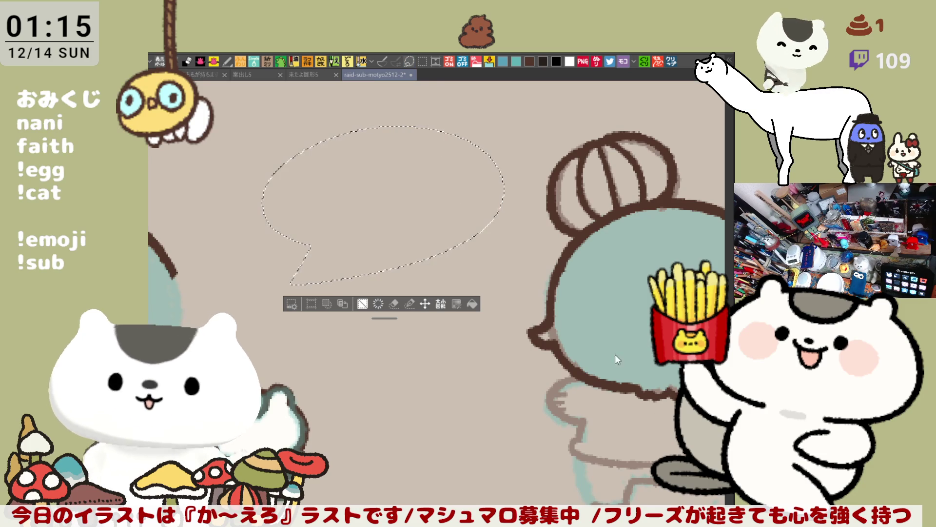
key("ctrl+d")
left_click_drag(557, 198, 490, 169)
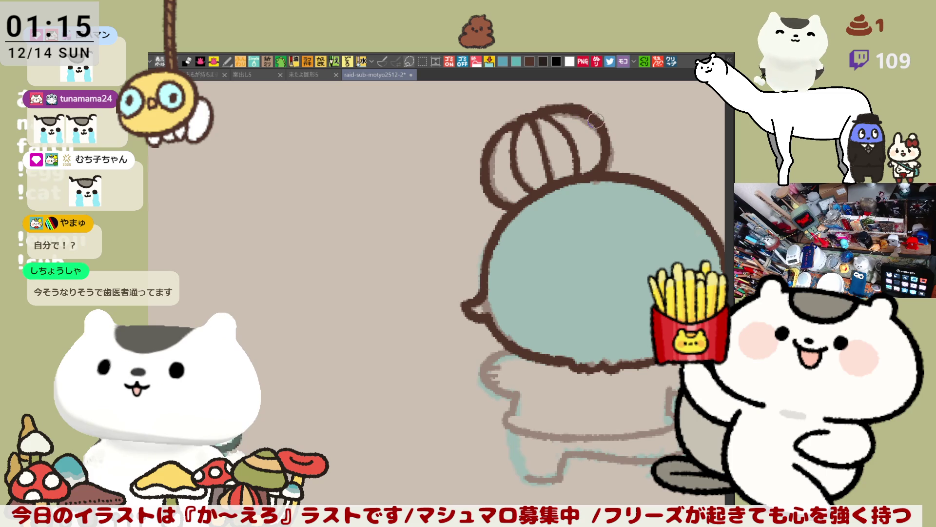
left_click_drag(560, 106, 599, 125)
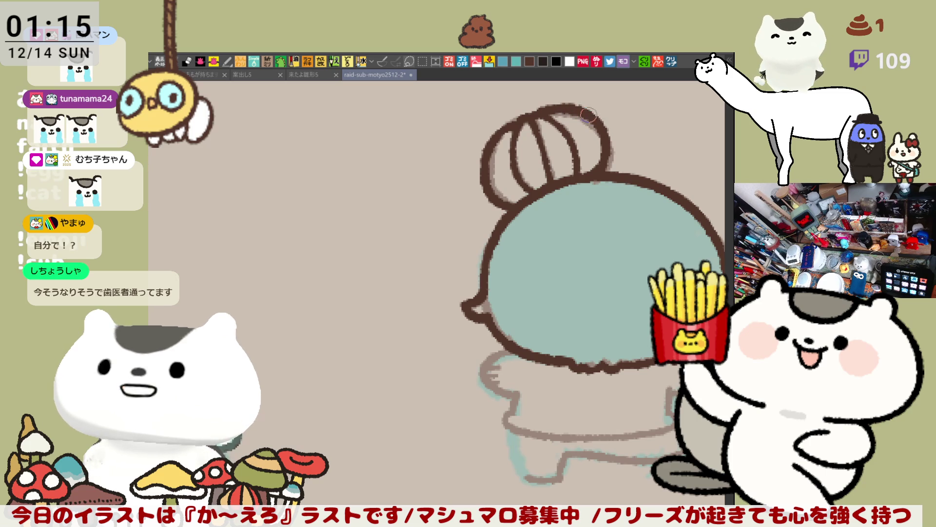
- Trace the bun's top-right outline in dark brown, then scroll the canvas
left_click_drag(549, 104, 602, 130)
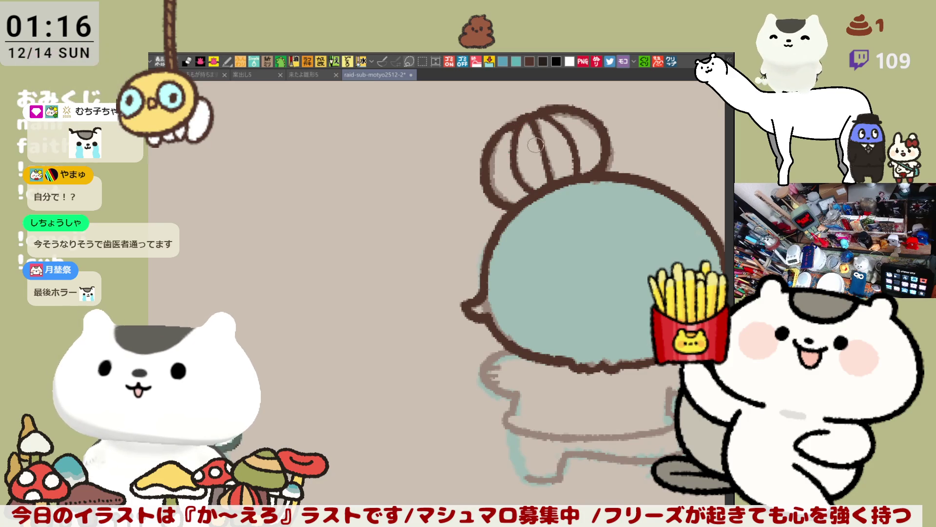
scroll(488, 161, "right", 3)
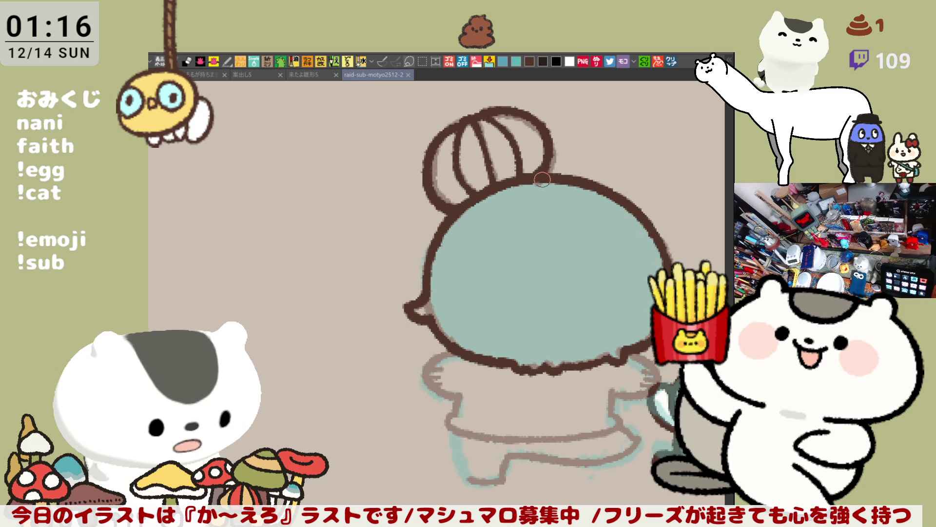
- Ink the bun-head join, erase and redraw a bun strand, and connect hair to head
mouse_move(543, 175)
left_mouse_down()
mouse_move(535, 168)
mouse_move(563, 159)
mouse_move(555, 178)
mouse_move(563, 159)
mouse_move(556, 170)
mouse_move(544, 167)
mouse_move(553, 175)
left_mouse_up()
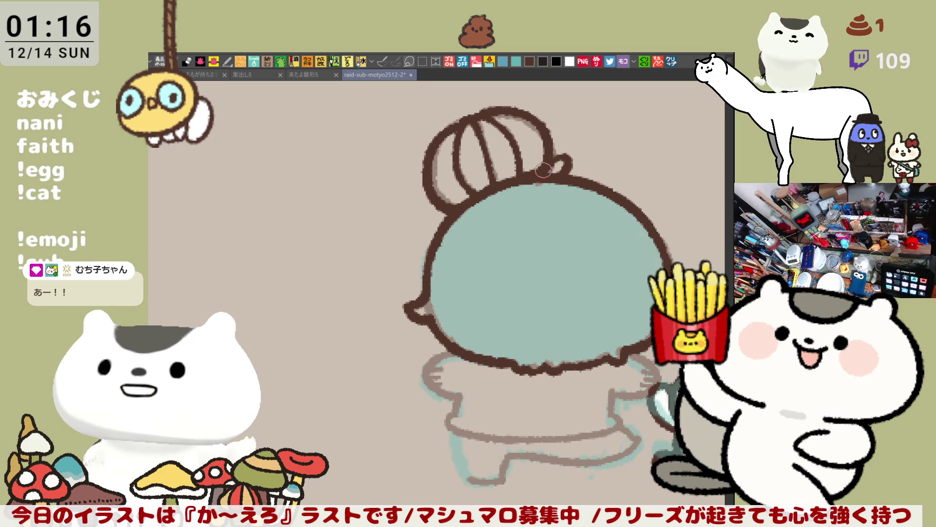
left_click_drag(551, 170, 568, 169)
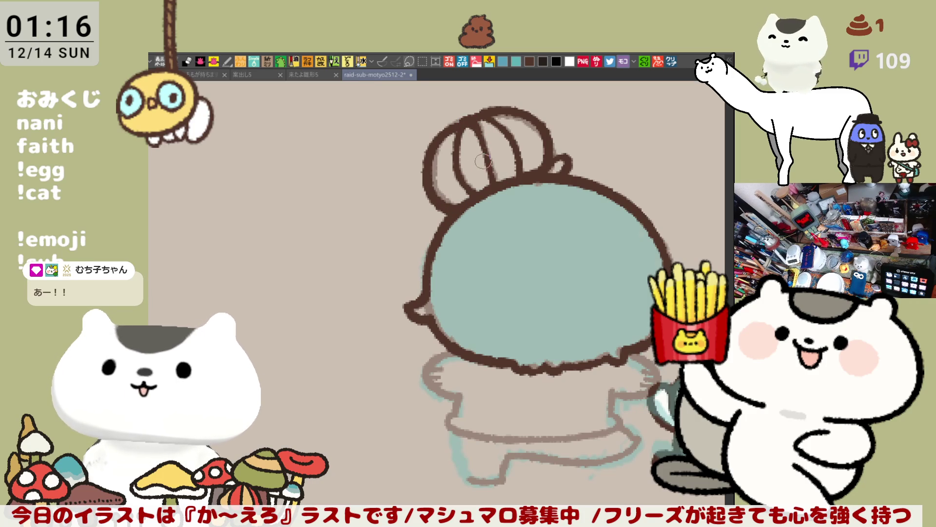
left_click_drag(476, 126, 490, 179)
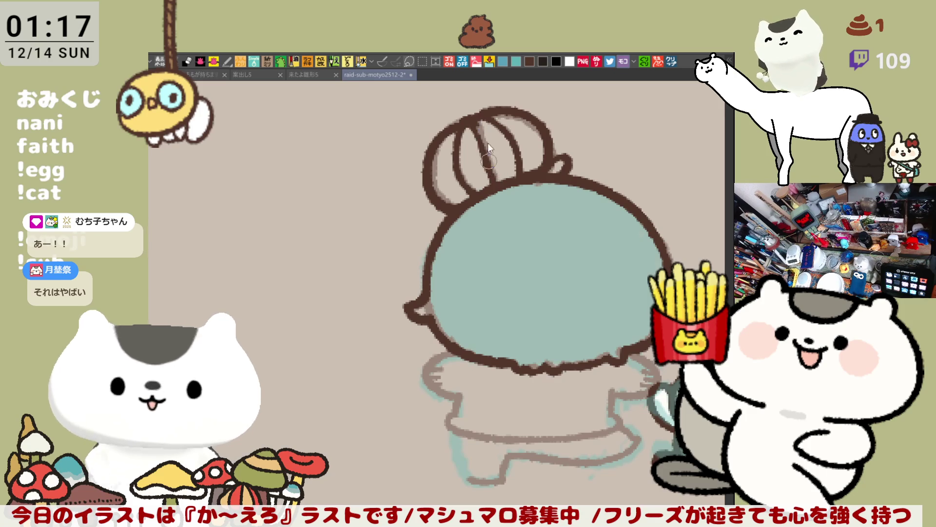
left_click_drag(469, 116, 498, 181)
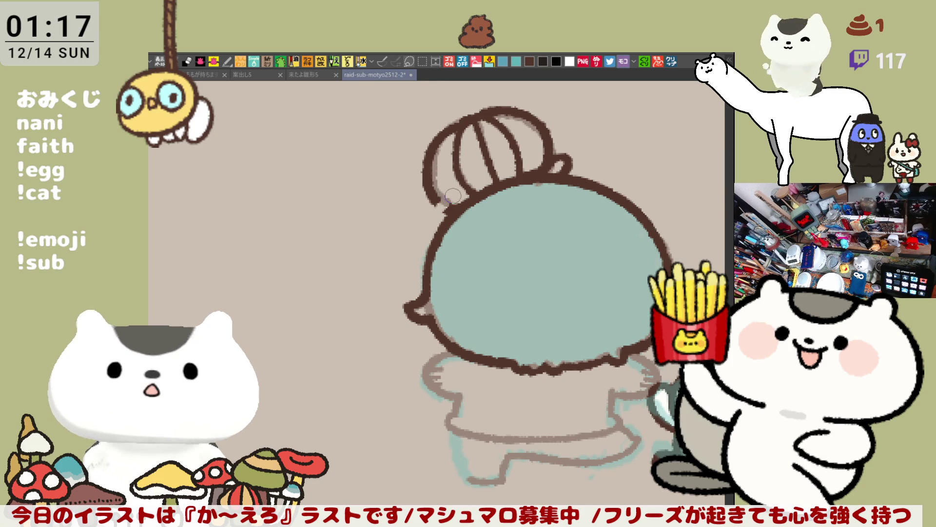
left_click_drag(429, 192, 446, 205)
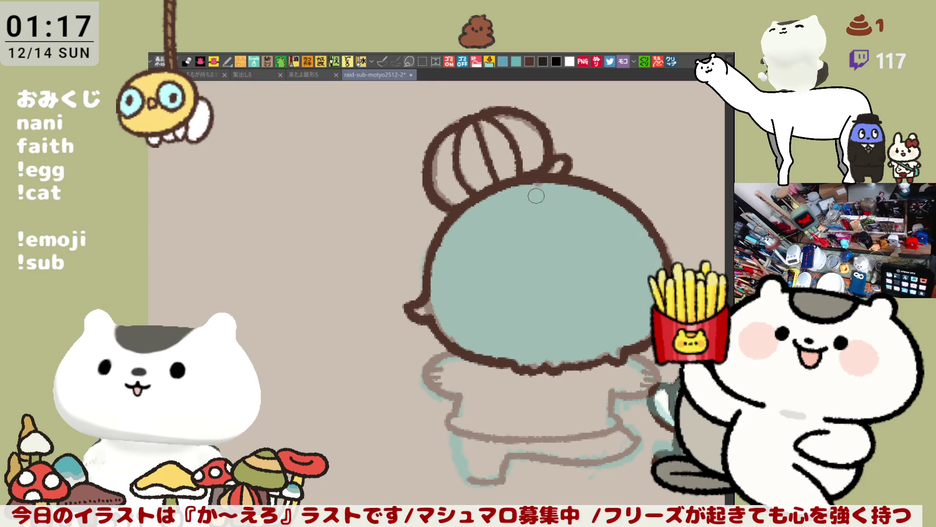
left_click_drag(533, 190, 498, 167)
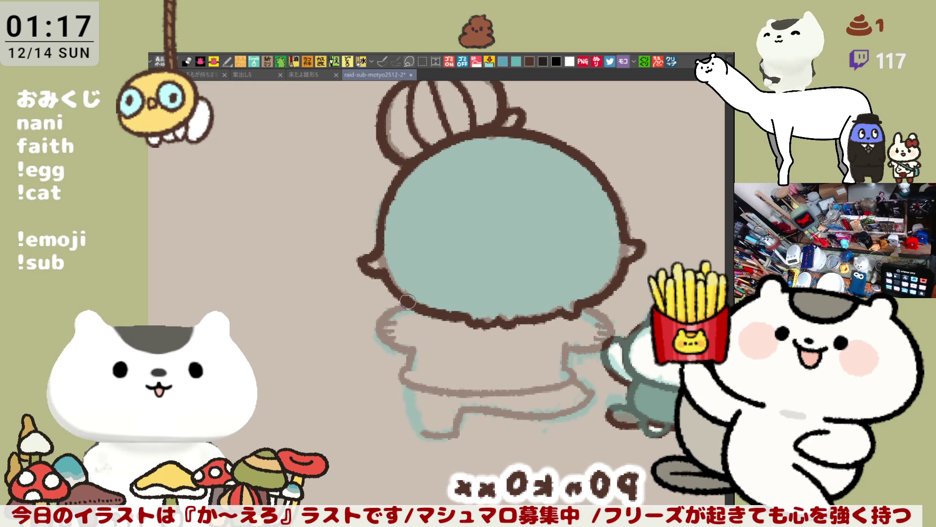
- Outline the character's left arm in dark brown, joining it to the shoulder
mouse_move(398, 348)
left_mouse_down()
mouse_move(378, 314)
mouse_move(412, 305)
mouse_move(412, 350)
left_mouse_up()
key("ctrl+z")
mouse_move(373, 322)
left_mouse_down()
mouse_move(402, 300)
mouse_move(412, 305)
mouse_move(417, 350)
left_mouse_up()
key("ctrl+z")
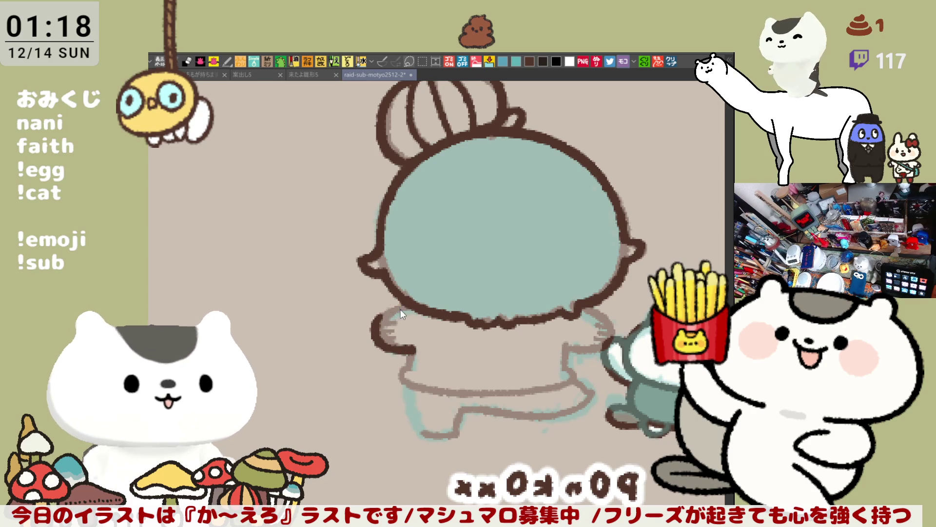
left_click_drag(378, 317, 422, 312)
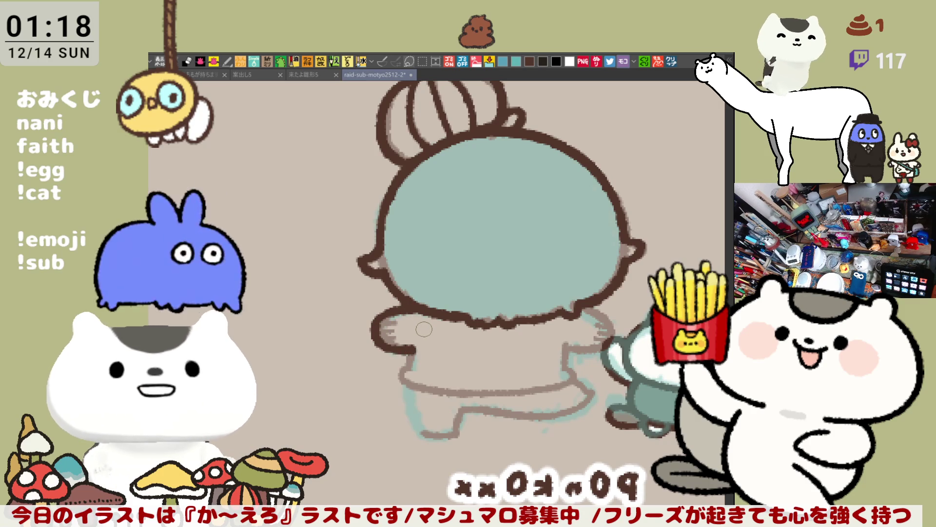
left_click_drag(411, 374, 413, 304)
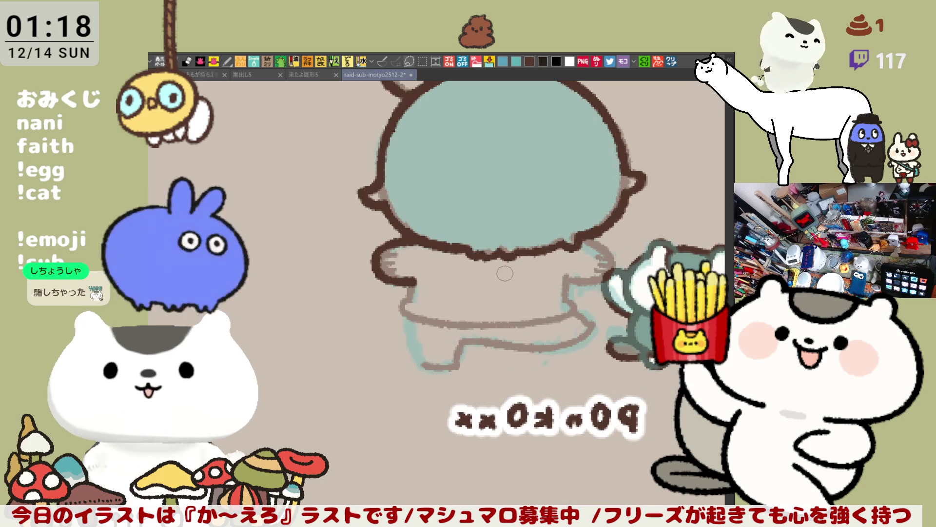
left_click_drag(378, 255, 384, 270)
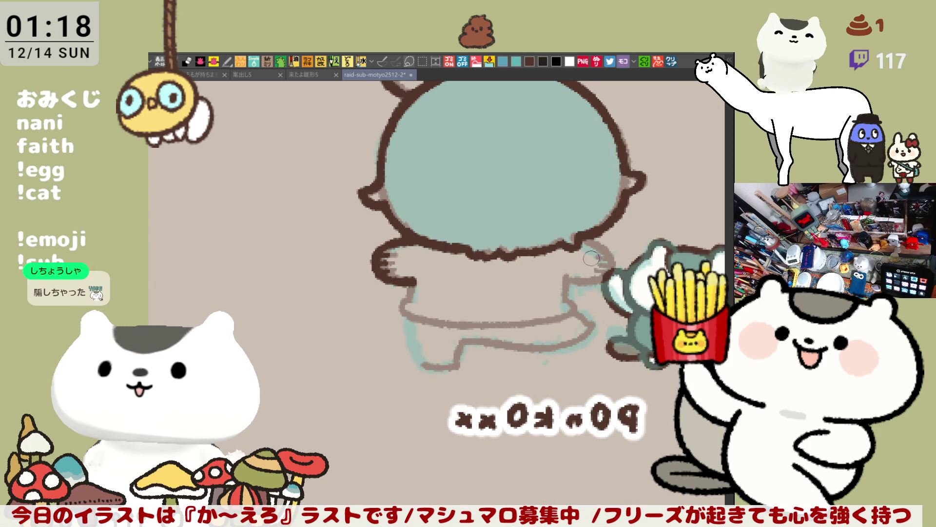
- Outline the right arm and darken the body line below it
mouse_move(581, 244)
left_mouse_down()
mouse_move(598, 273)
mouse_move(586, 280)
left_mouse_up()
key("ctrl+z")
mouse_move(577, 242)
left_mouse_down()
mouse_move(594, 280)
mouse_move(568, 280)
mouse_move(603, 264)
mouse_move(596, 267)
left_mouse_up()
key("ctrl+z")
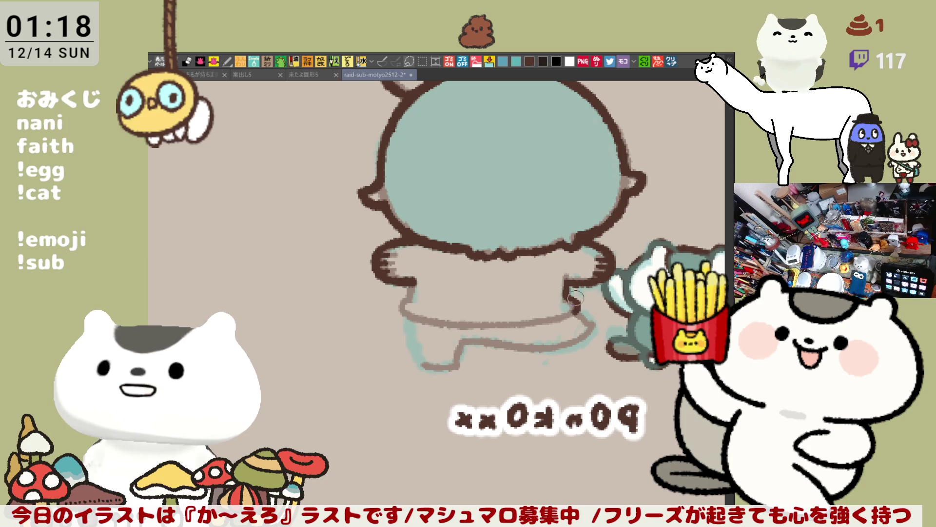
left_click_drag(570, 279, 573, 316)
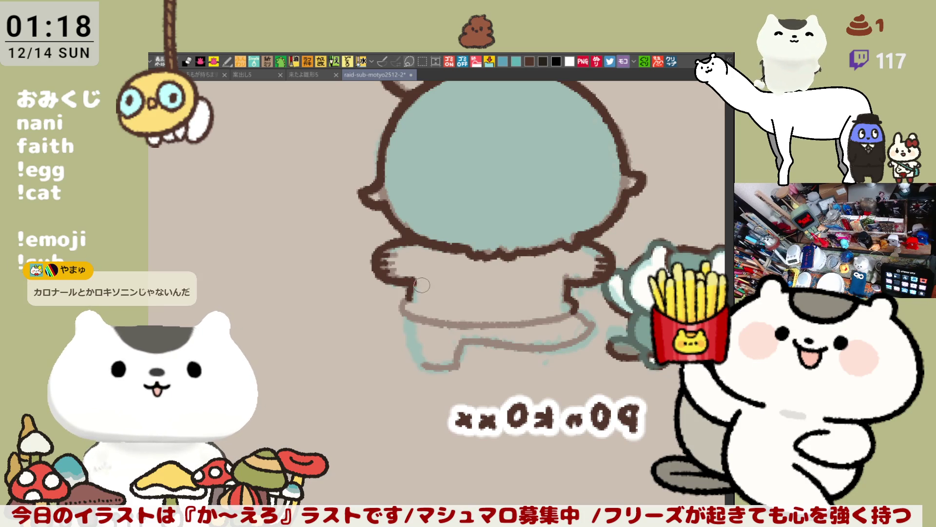
- Ink the shirt's bottom edge in dark brown, retrying the stroke until it sits right
mouse_move(416, 287)
left_mouse_down()
mouse_move(402, 300)
mouse_move(406, 316)
mouse_move(403, 307)
mouse_move(427, 315)
mouse_move(405, 298)
mouse_move(420, 320)
mouse_move(405, 295)
mouse_move(424, 320)
mouse_move(507, 323)
left_mouse_up()
key("ctrl+z")
left_click_drag(410, 318, 521, 321)
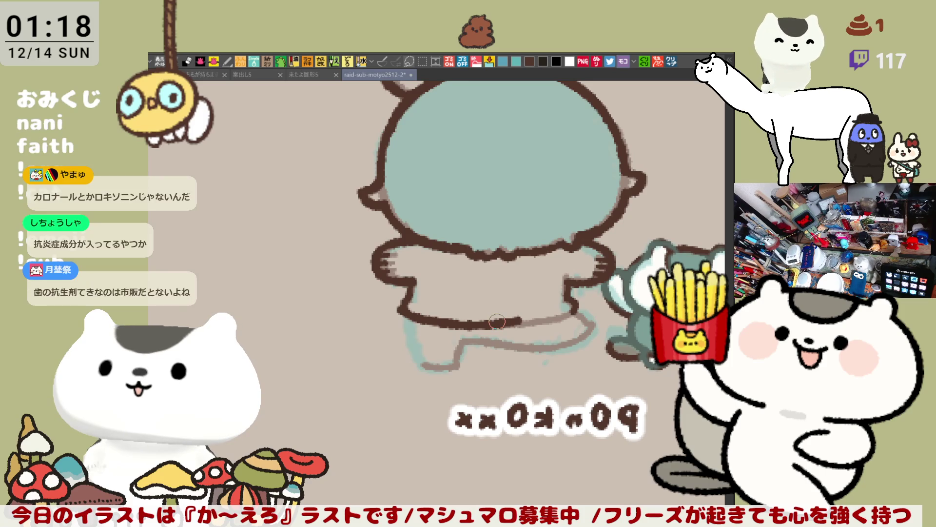
key("ctrl+z")
key("ctrl+z")
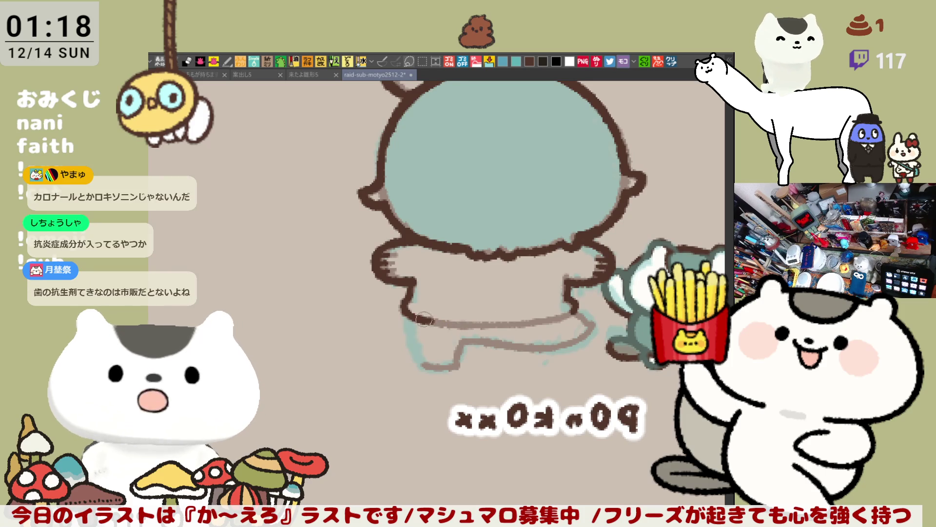
left_click_drag(444, 324, 521, 322)
key("ctrl+z")
left_click_drag(429, 323, 491, 324)
key("ctrl+z")
left_click_drag(420, 323, 532, 322)
key("ctrl+z")
left_click_drag(428, 322, 493, 323)
key("ctrl+z")
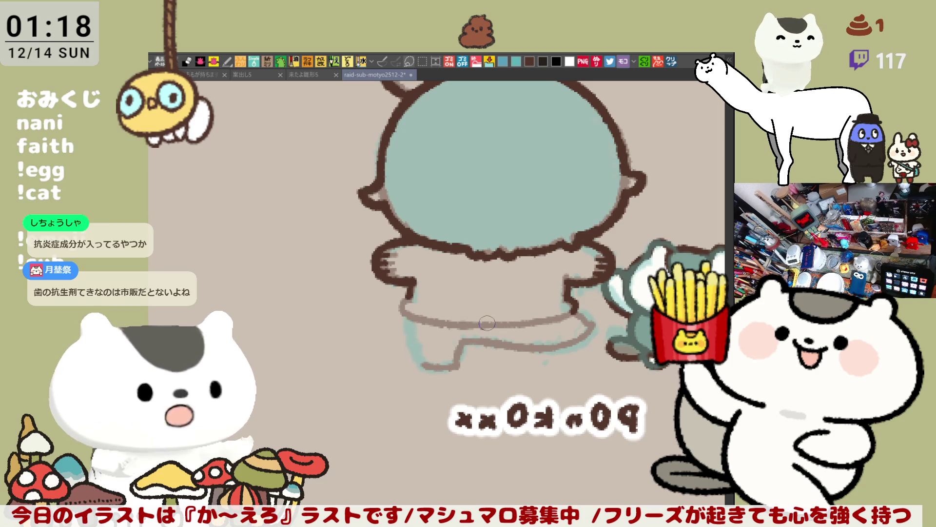
- Connect the left leg corner to the shirt's bottom outline and start the left leg line
mouse_move(407, 292)
left_mouse_down()
mouse_move(419, 319)
mouse_move(403, 308)
mouse_move(422, 320)
mouse_move(415, 319)
mouse_move(480, 324)
left_mouse_up()
key("ctrl+z")
key("ctrl+z")
key("ctrl+z")
key("ctrl+z")
mouse_move(410, 299)
left_mouse_down()
mouse_move(422, 317)
mouse_move(465, 321)
mouse_move(566, 315)
left_mouse_up()
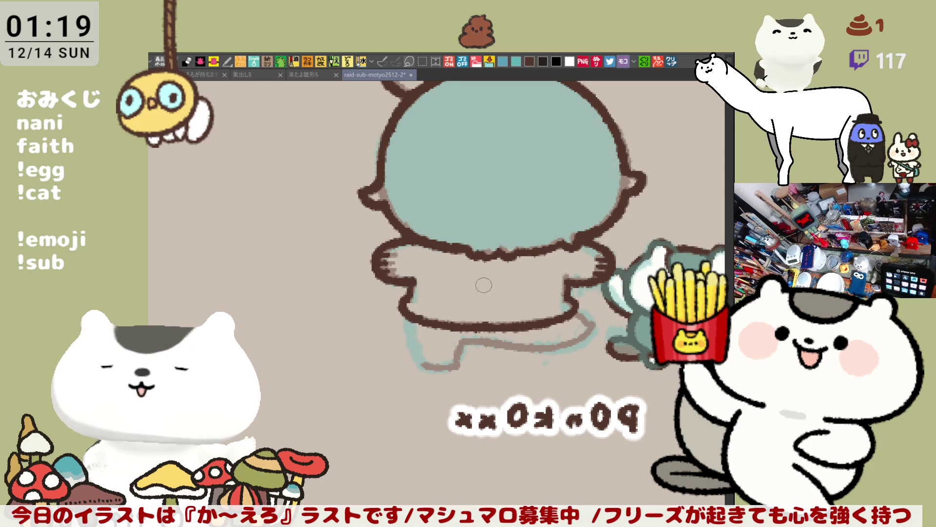
left_click_drag(407, 319, 423, 366)
- Trace the left leg's outline from hip to foot, then unmirror the canvas view
key("ctrl+z")
left_click_drag(407, 312, 423, 365)
key("ctrl+z")
left_click_drag(410, 310, 425, 368)
key("ctrl+z")
left_click_drag(406, 308, 427, 363)
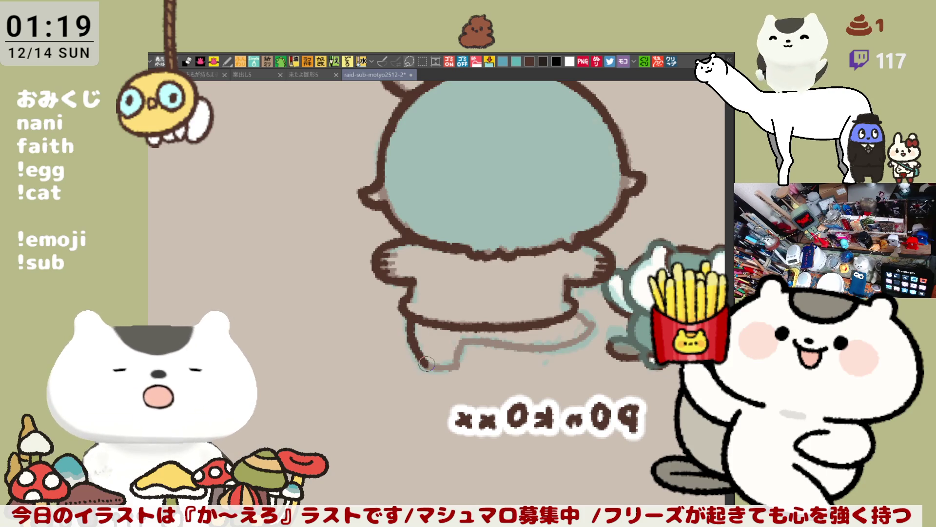
key("ctrl+z")
left_click_drag(407, 310, 424, 366)
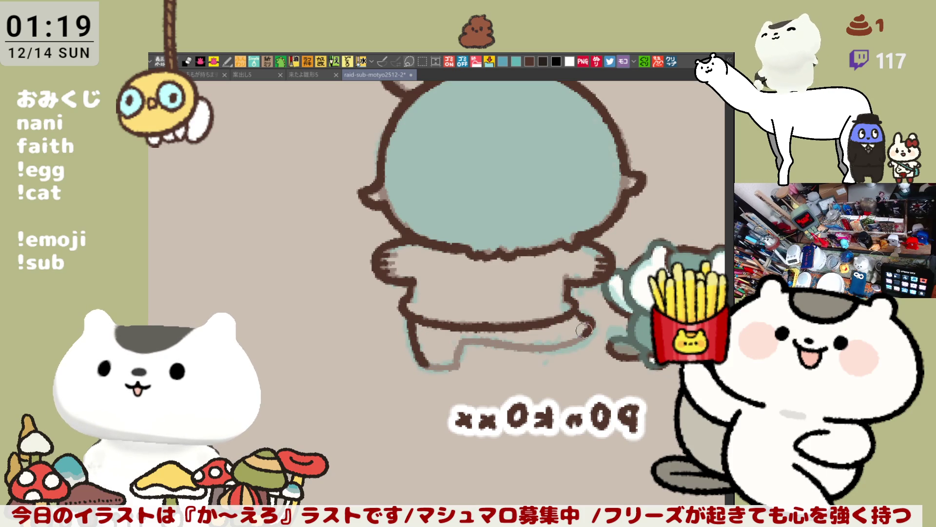
key("h")
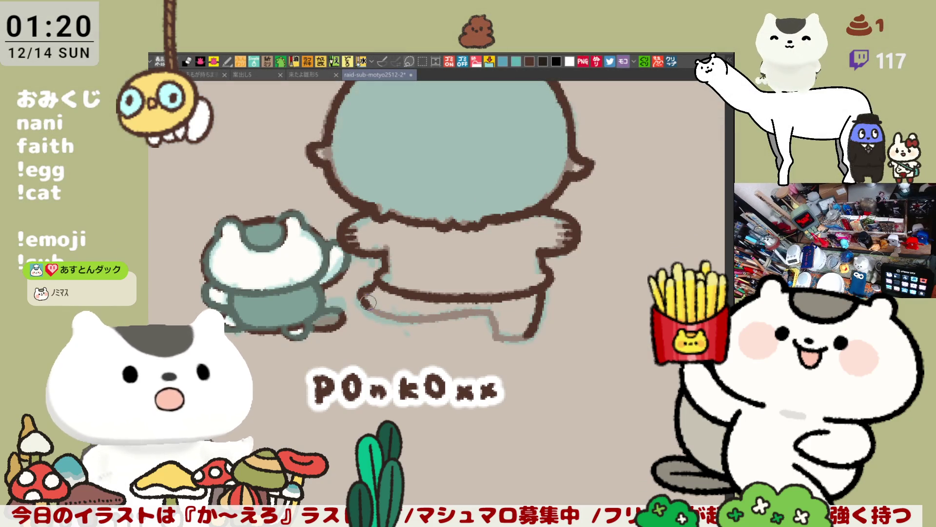
- Ink a dark brown outline along the legs beneath the torso, retrying strokes until it sits right
left_click_drag(368, 302, 401, 318)
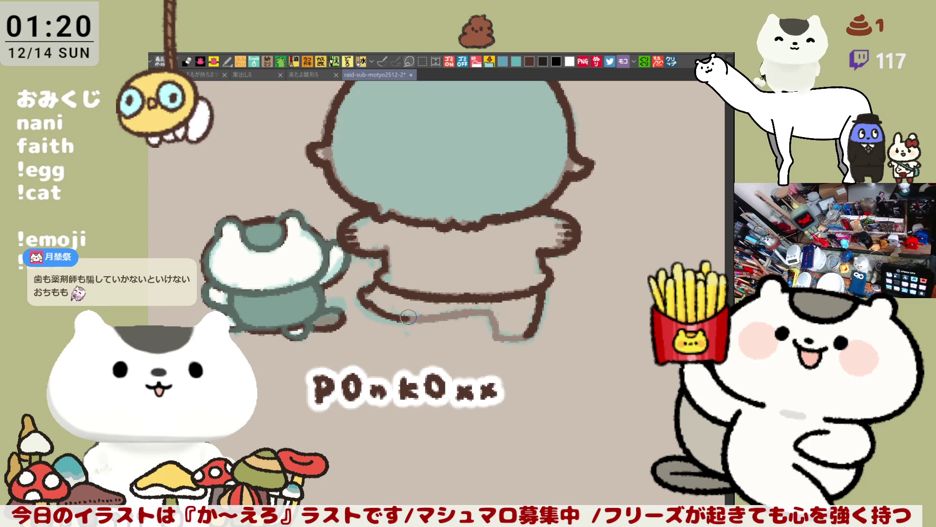
key("ctrl+z")
left_click_drag(365, 297, 409, 318)
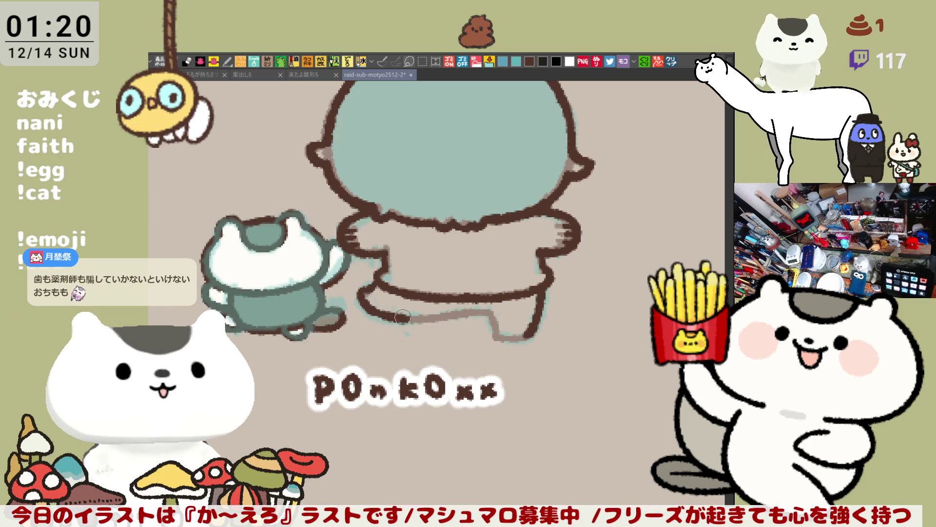
key("ctrl+z")
left_click_drag(361, 294, 402, 318)
key("ctrl+z")
mouse_move(356, 291)
left_mouse_down()
mouse_move(415, 320)
mouse_move(468, 316)
left_mouse_up()
key("ctrl+z")
mouse_move(393, 320)
left_mouse_down()
mouse_move(485, 311)
mouse_move(493, 329)
mouse_move(494, 322)
mouse_move(503, 334)
mouse_move(535, 339)
left_mouse_up()
key("ctrl+z")
key("ctrl+z")
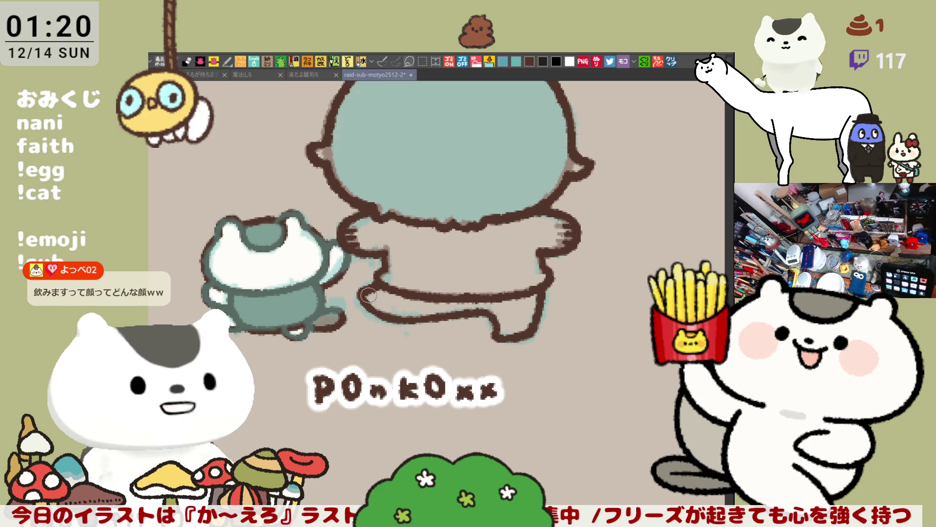
left_click_drag(405, 315, 495, 316)
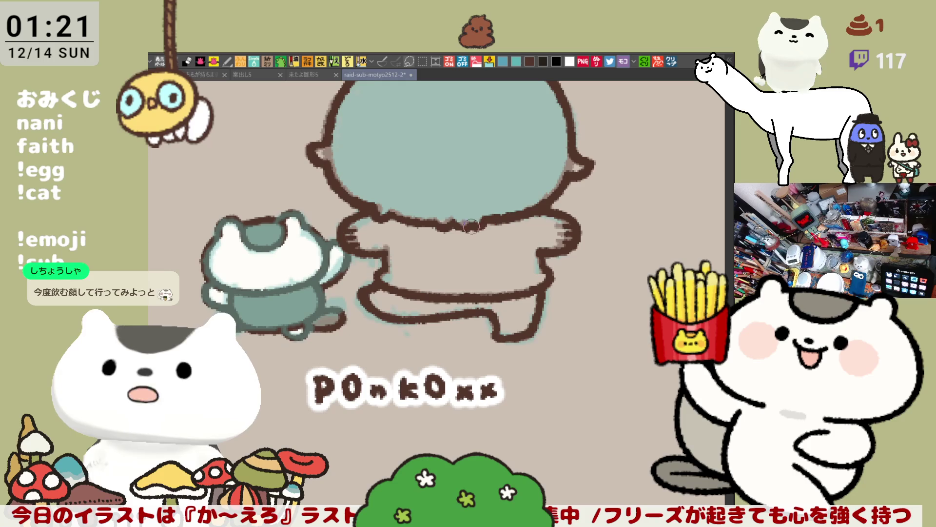
left_click_drag(486, 225, 455, 276)
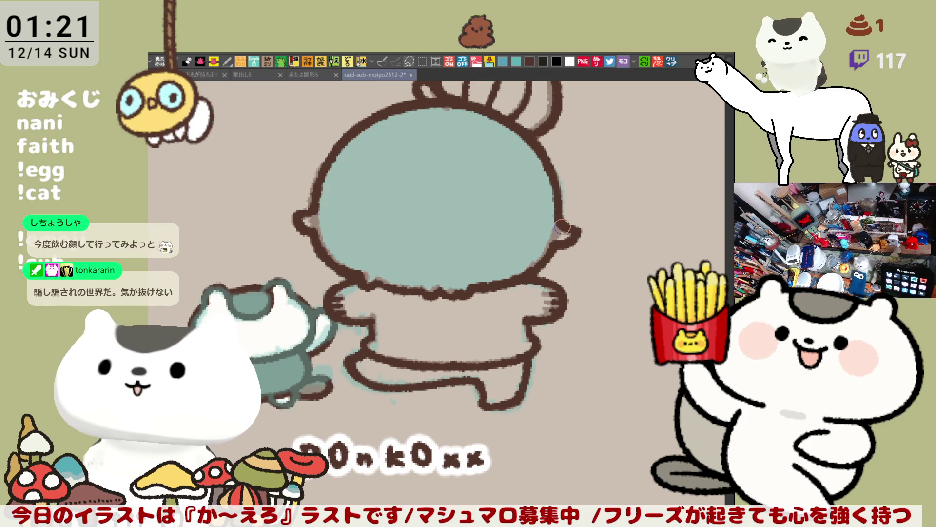
scroll(561, 229, "up", 3)
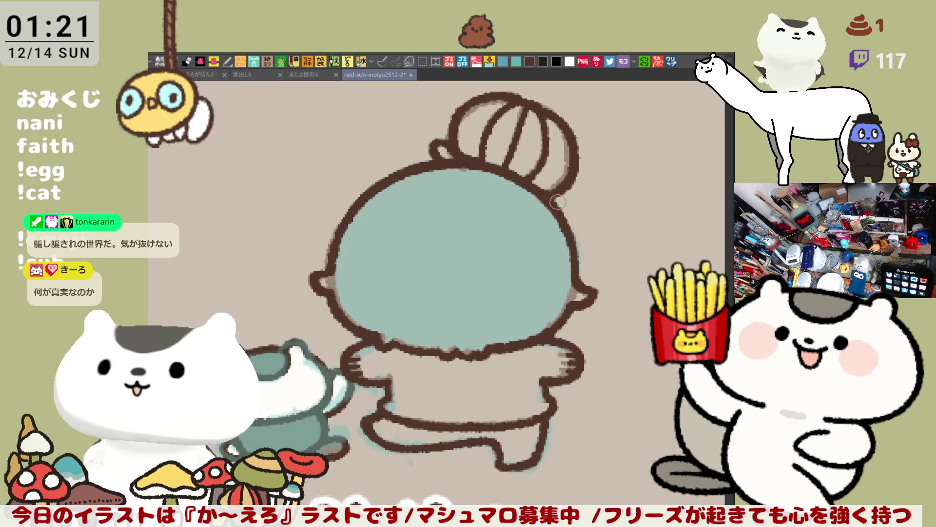
- Save the drawing with Ctrl+S so the unsaved-changes mark clears
key("ctrl+s")
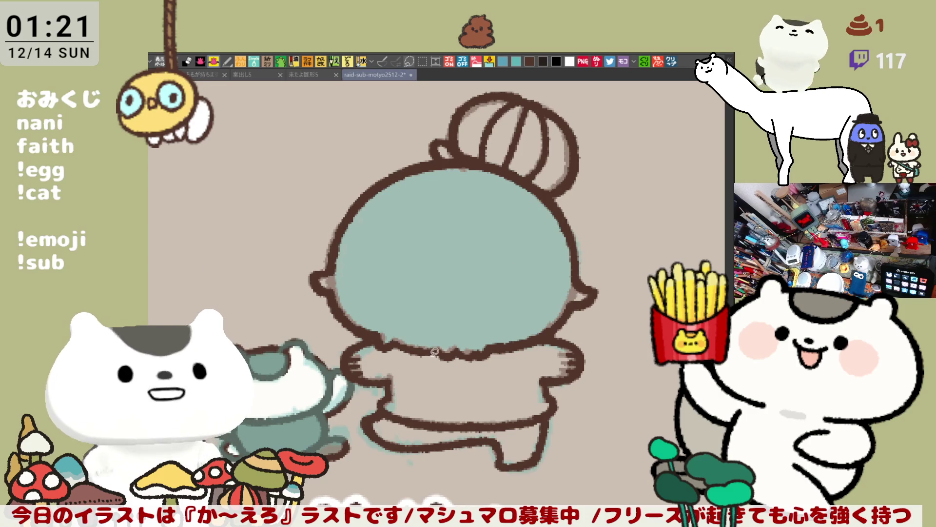
left_click_drag(516, 347, 519, 372)
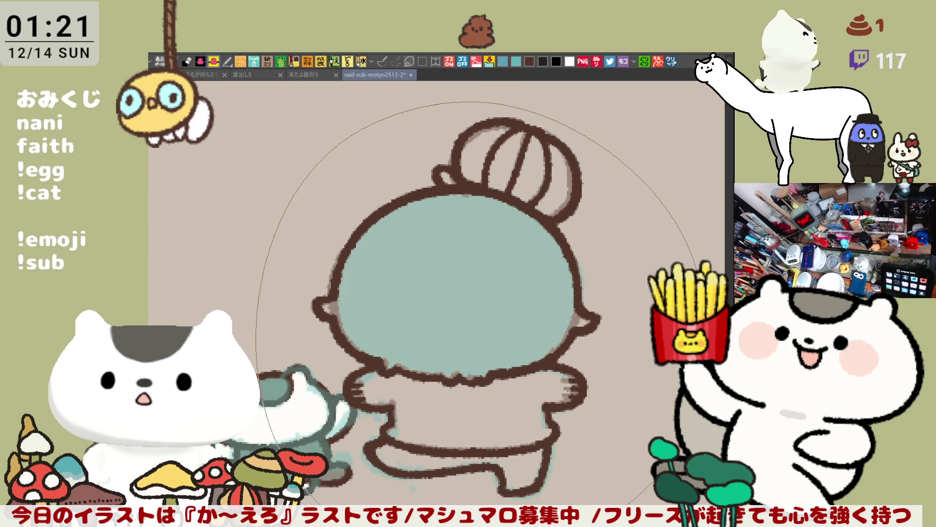
- Flood the head and body with flat medium brown, then redraw the bun's top outline edge
left_click(476, 312)
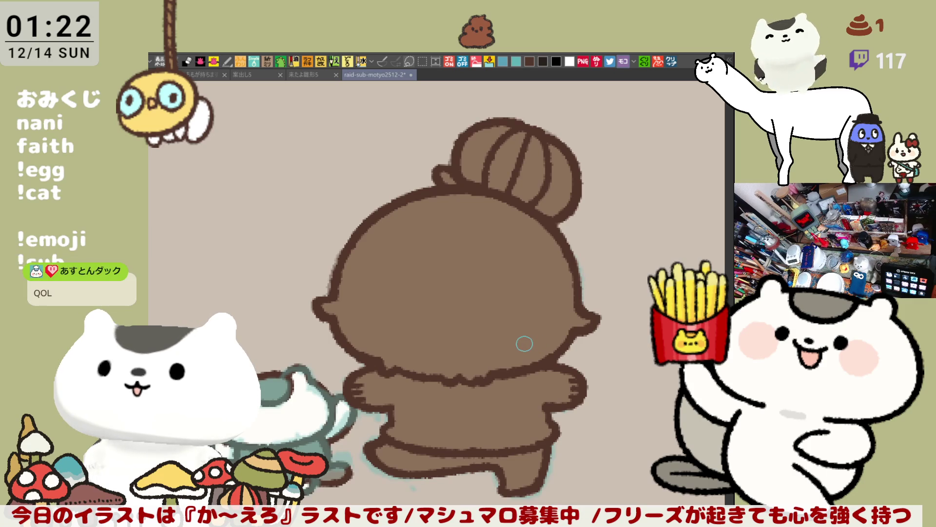
scroll(490, 314, "up", 2)
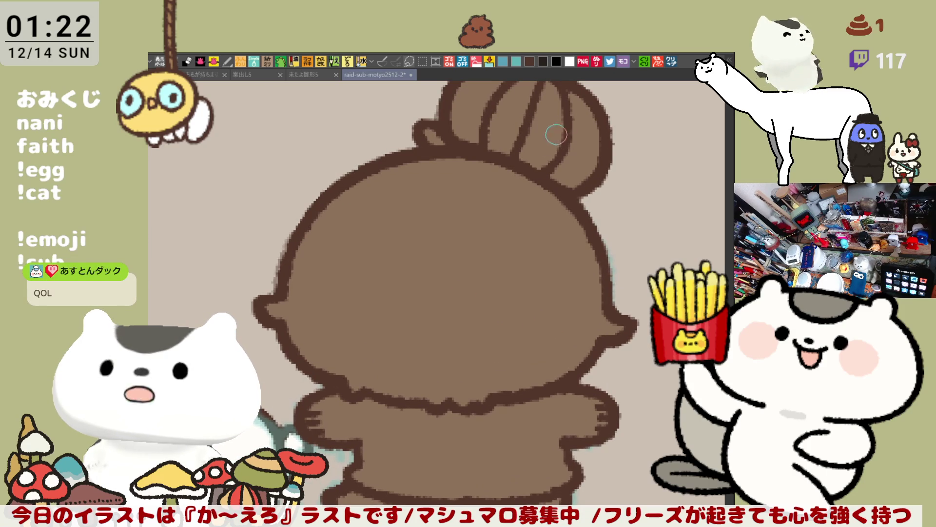
scroll(567, 195, "up", 4)
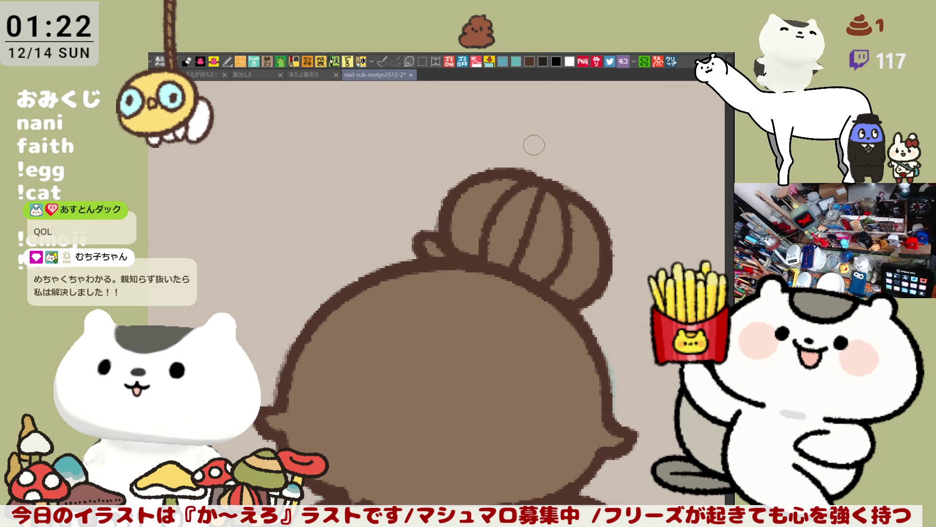
left_click_drag(476, 175, 531, 168)
key("ctrl+z")
left_click_drag(453, 190, 527, 170)
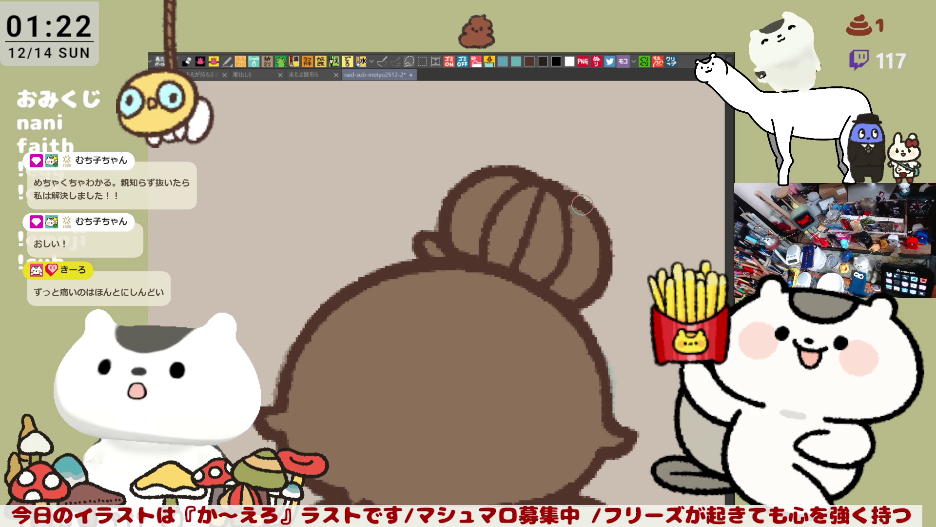
left_click_drag(493, 436, 501, 358)
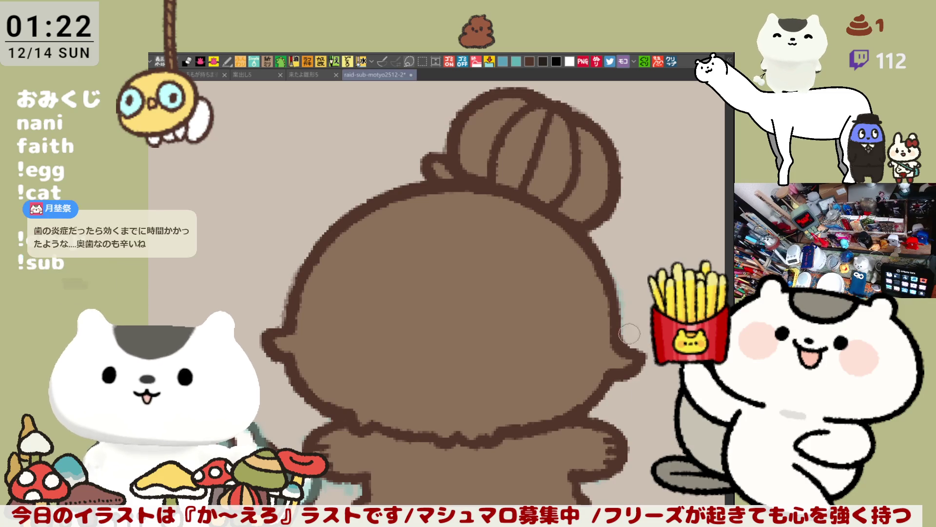
key("ctrl+minus")
key("ctrl+minus")
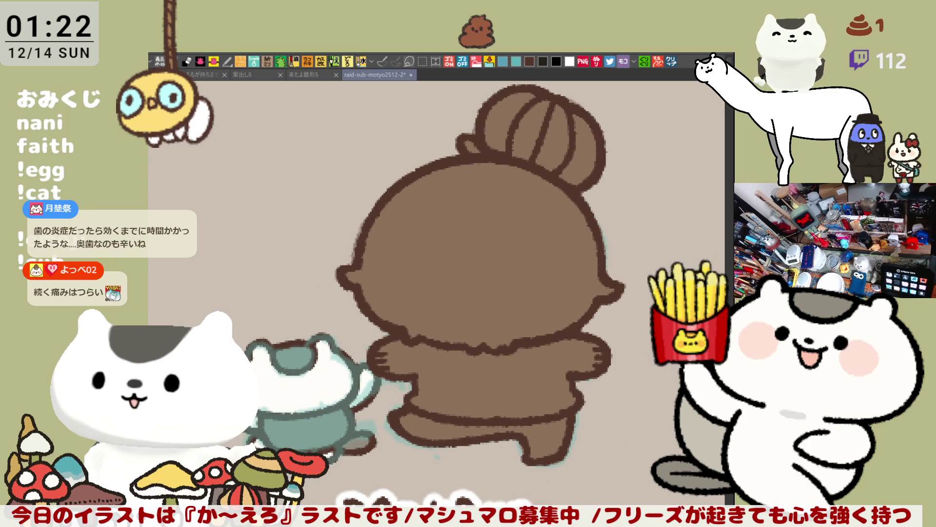
scroll(642, 369, "up", 1)
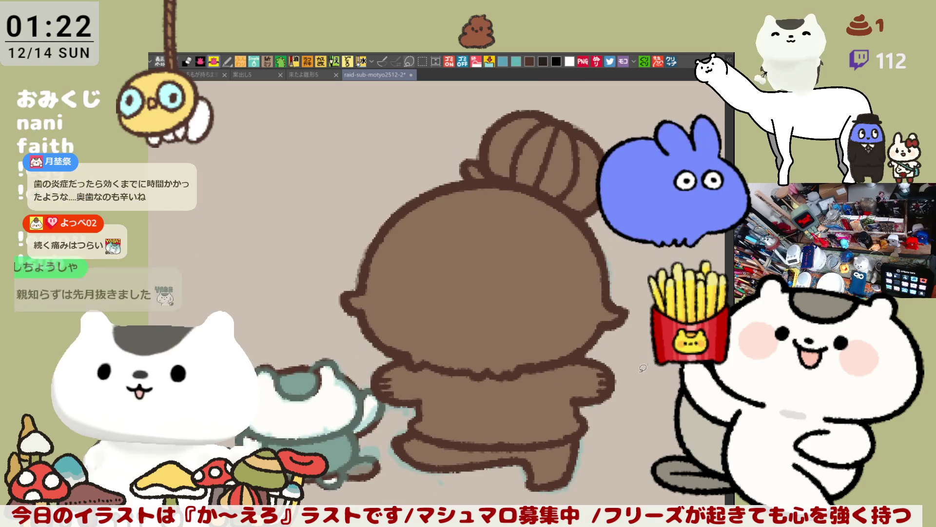
- Mirror the canvas, recolour the figure a lighter brown, and fill the shirt and arms pale yellow
key("h")
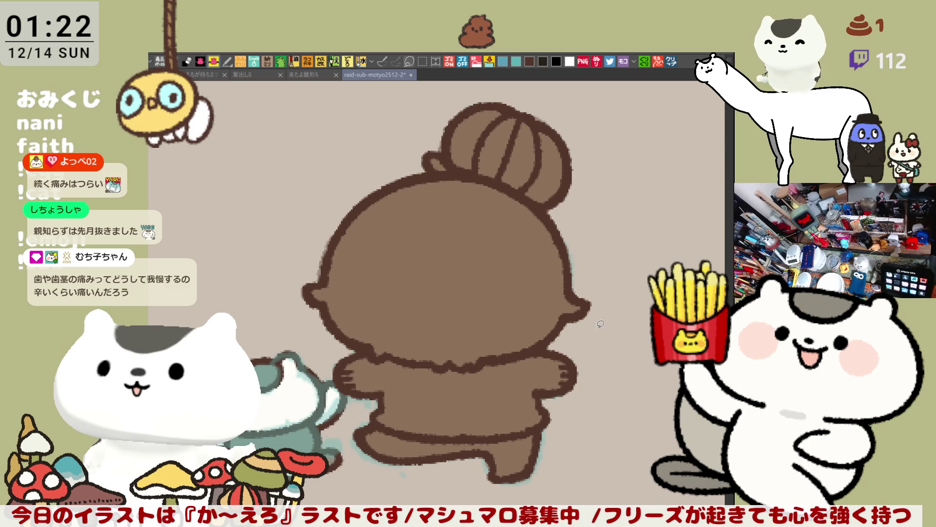
mouse_move(339, 438)
left_mouse_down()
mouse_move(332, 124)
mouse_move(692, 258)
mouse_move(527, 492)
left_mouse_up()
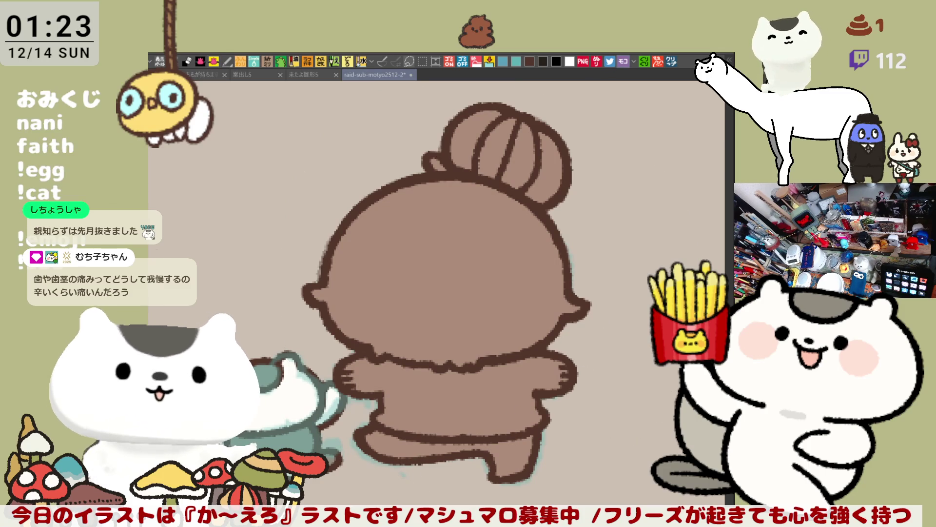
left_click(340, 374)
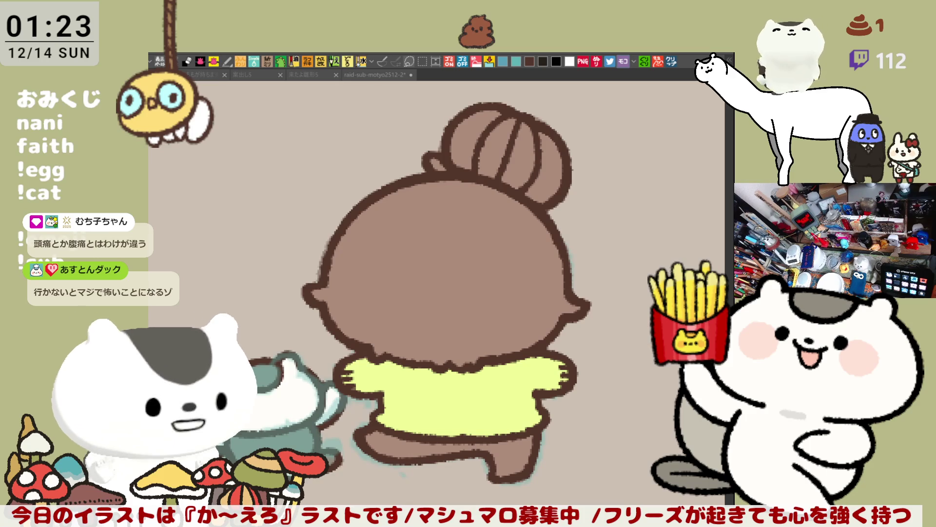
- Hatch mint teal cuffs onto both the left and right sleeve ends
left_click_drag(352, 385, 343, 361)
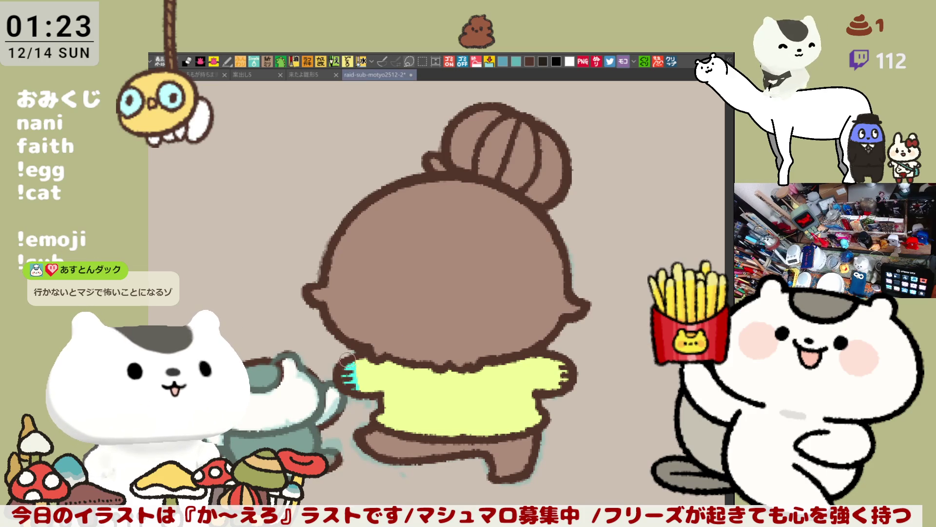
left_click_drag(566, 385, 571, 351)
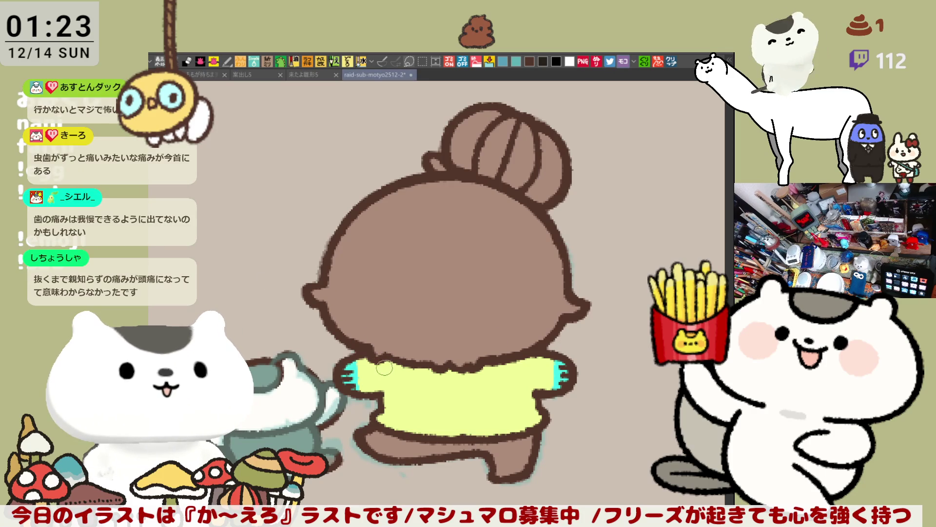
left_click_drag(361, 393, 359, 370)
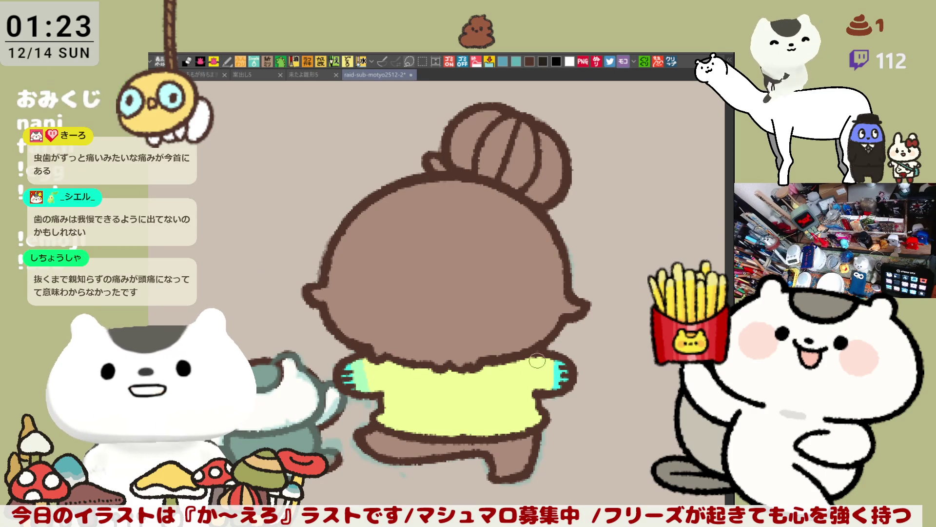
mouse_move(554, 361)
left_mouse_down()
mouse_move(547, 381)
mouse_move(549, 369)
left_mouse_up()
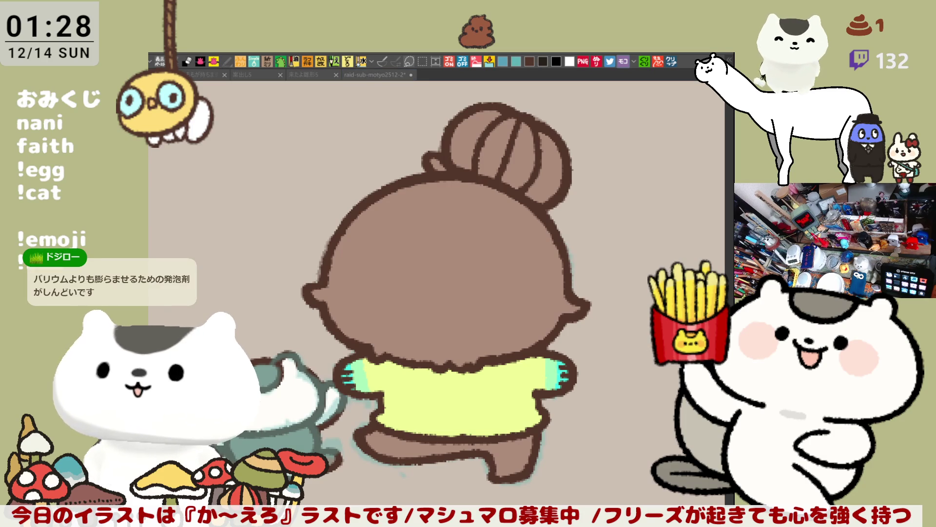
left_click(545, 321)
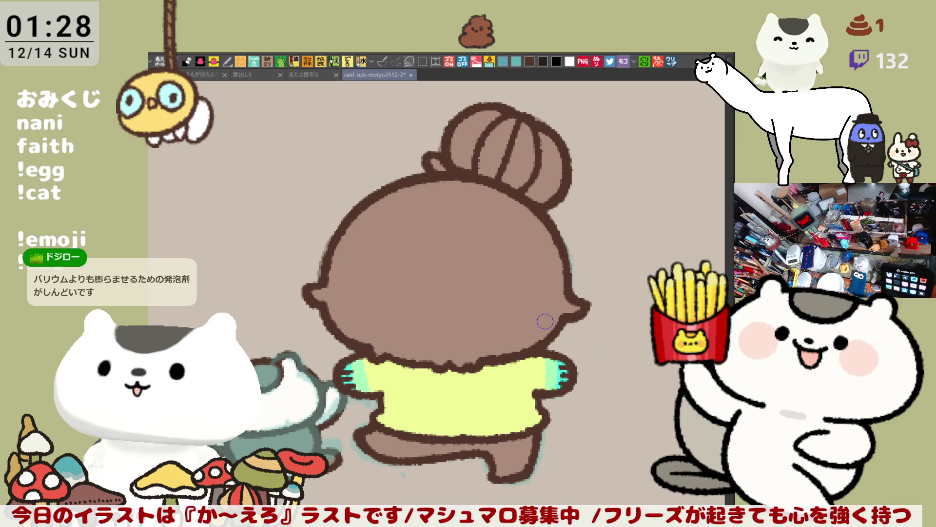
- Fill the legs bright magenta pink to give her pink pants
scroll(545, 321, "down", 5)
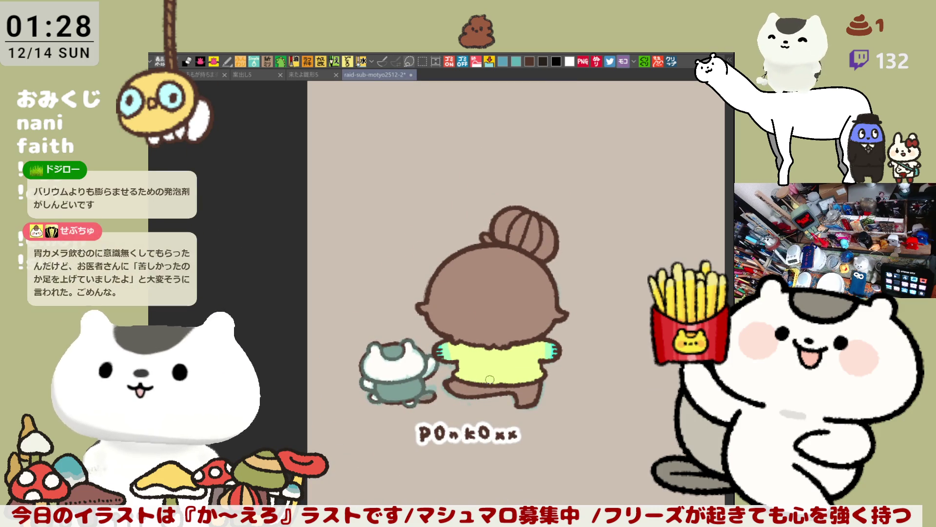
left_click(467, 385)
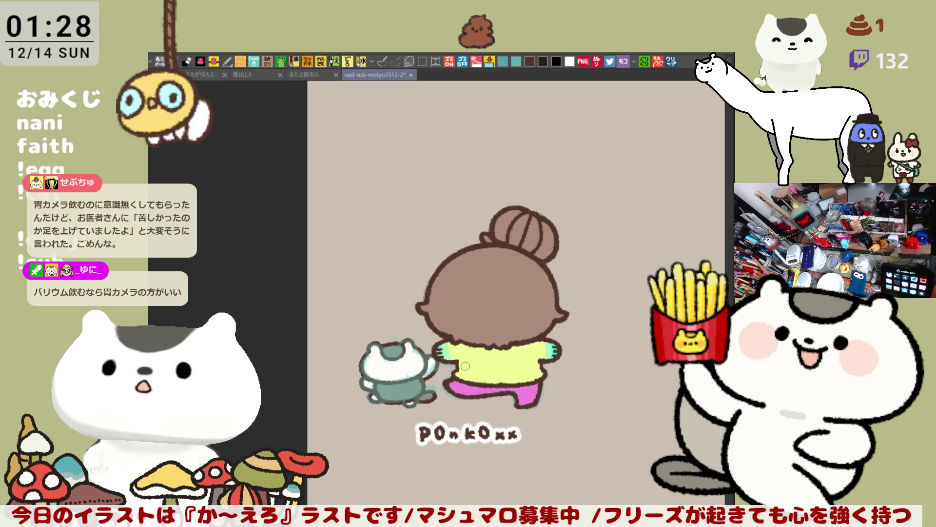
scroll(465, 366, "up", 5)
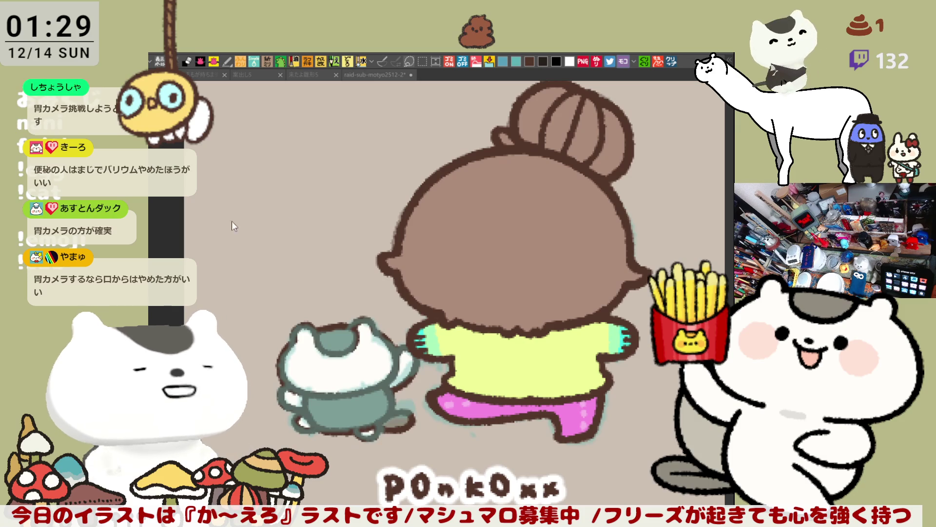
left_click_drag(561, 215, 491, 255)
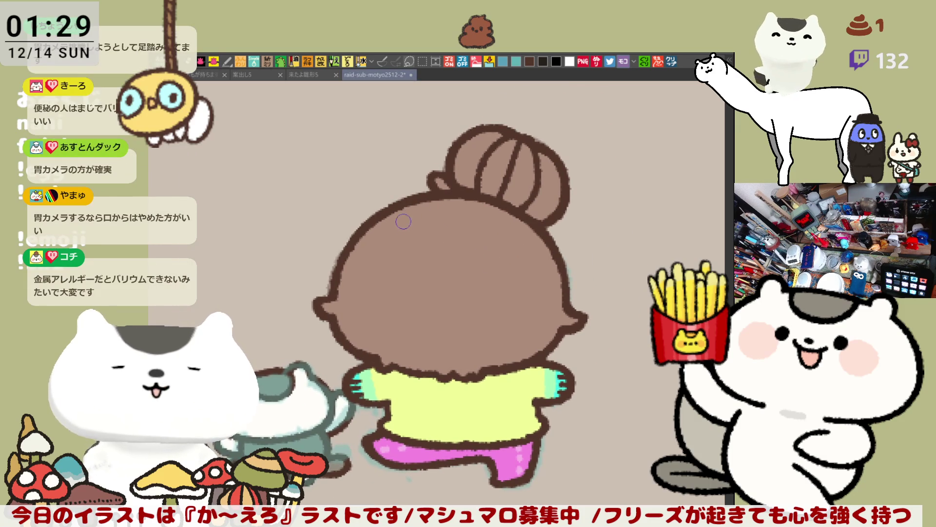
- Paint two lighter brown highlight strokes arcing across the upper hair and fill the gap between them
left_click_drag(385, 222, 493, 248)
key("ctrl+z")
mouse_move(385, 222)
left_mouse_down()
mouse_move(432, 239)
mouse_move(499, 244)
left_mouse_up()
key("ctrl+z")
left_click_drag(383, 222, 498, 244)
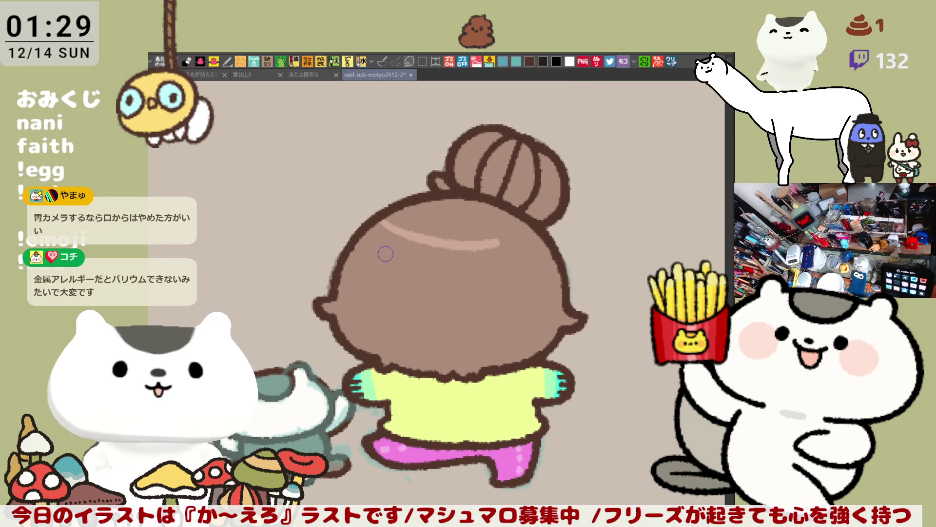
mouse_move(354, 250)
left_mouse_down()
mouse_move(397, 267)
mouse_move(505, 261)
left_mouse_up()
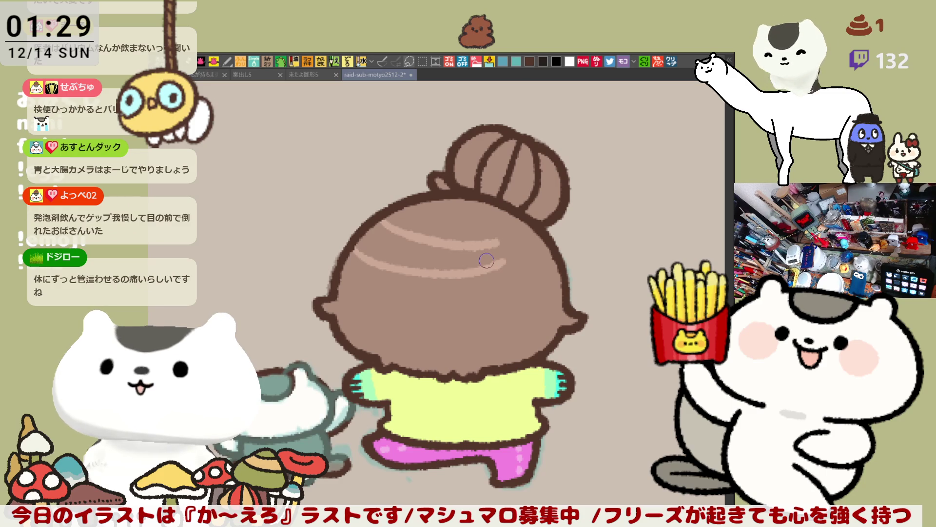
key("ctrl+z")
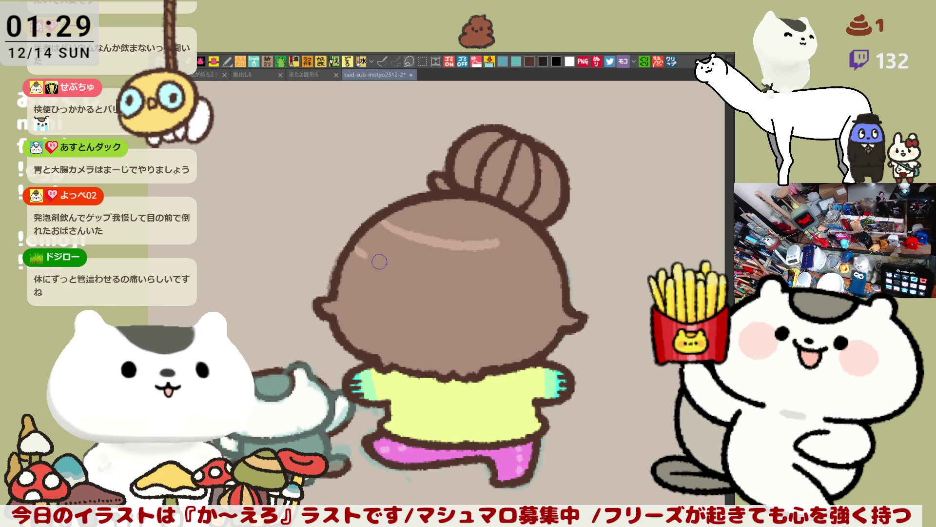
key("ctrl+y")
key("ctrl+z")
mouse_move(385, 266)
left_mouse_down()
mouse_move(499, 255)
mouse_move(479, 271)
left_mouse_up()
left_click(475, 252)
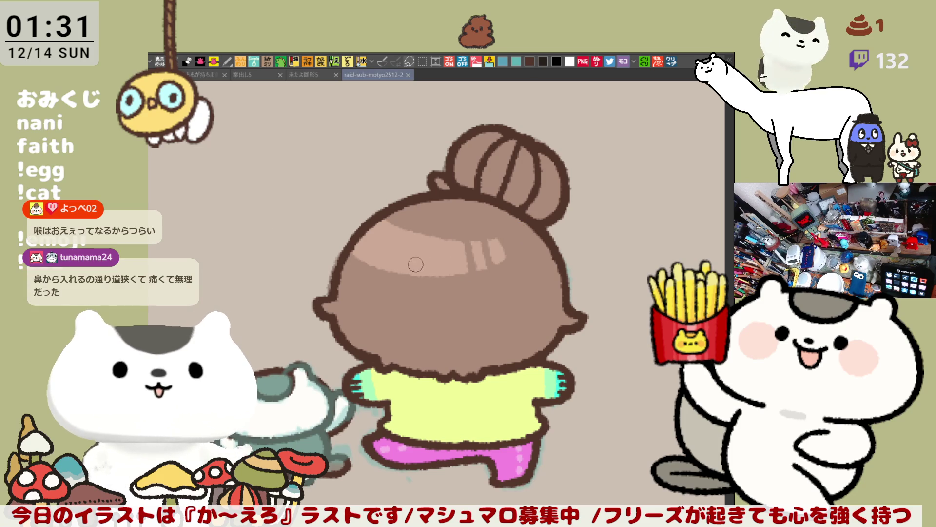
- Replace the single shine dot with two white shine dots on the hair highlight
key("ctrl+z")
left_click(395, 249)
left_click(413, 251)
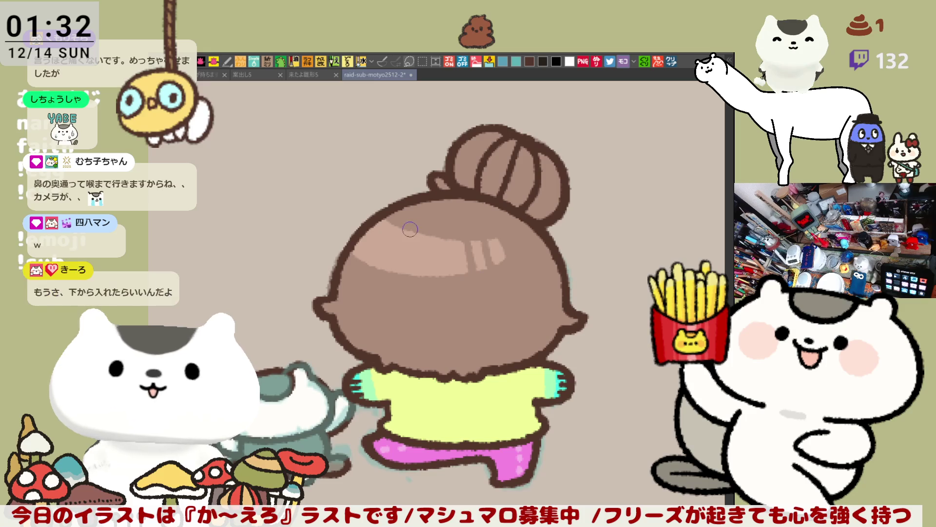
- Shade a darker band across the hair top and the lower half of the bun
left_click_drag(405, 210, 525, 216)
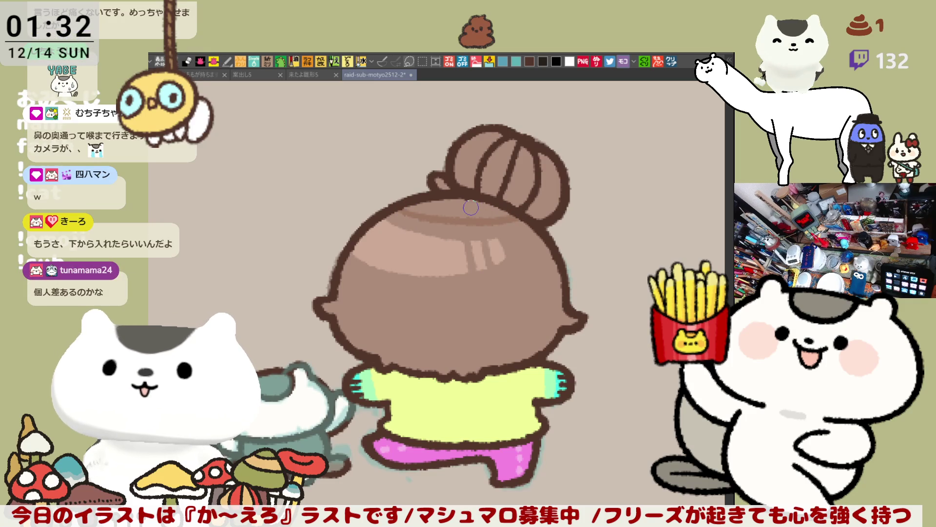
key("ctrl+z")
left_click_drag(390, 213, 520, 224)
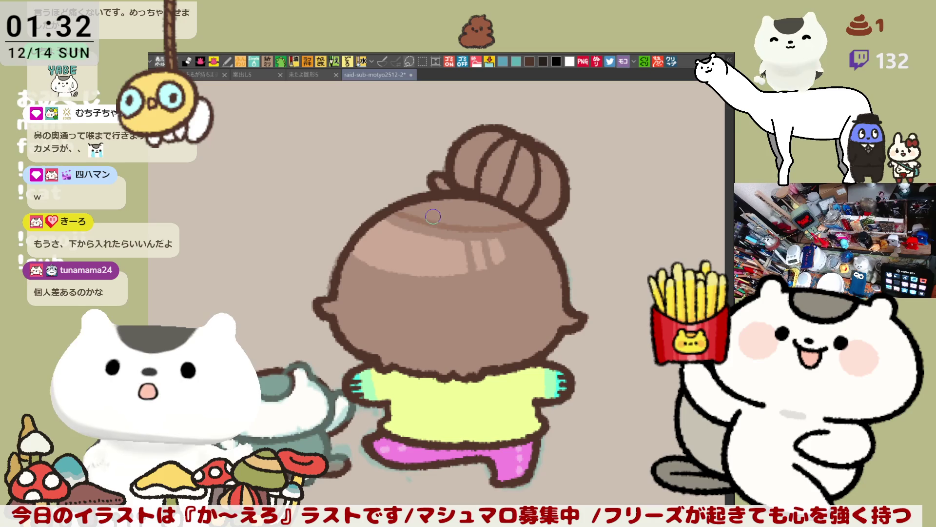
left_click_drag(398, 205, 529, 217)
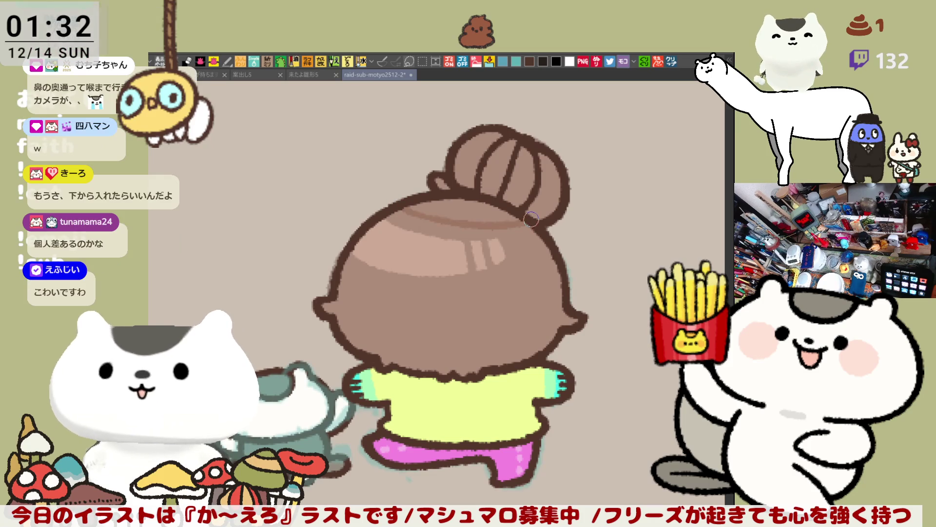
mouse_move(451, 183)
left_mouse_down()
mouse_move(490, 168)
mouse_move(537, 205)
left_mouse_up()
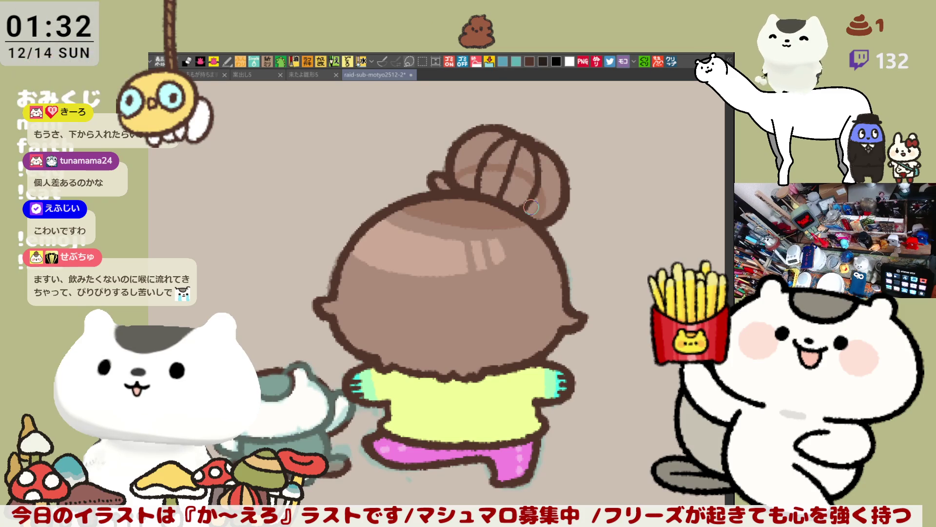
mouse_move(463, 192)
left_mouse_down()
mouse_move(523, 181)
mouse_move(525, 213)
mouse_move(509, 188)
mouse_move(463, 181)
left_mouse_up()
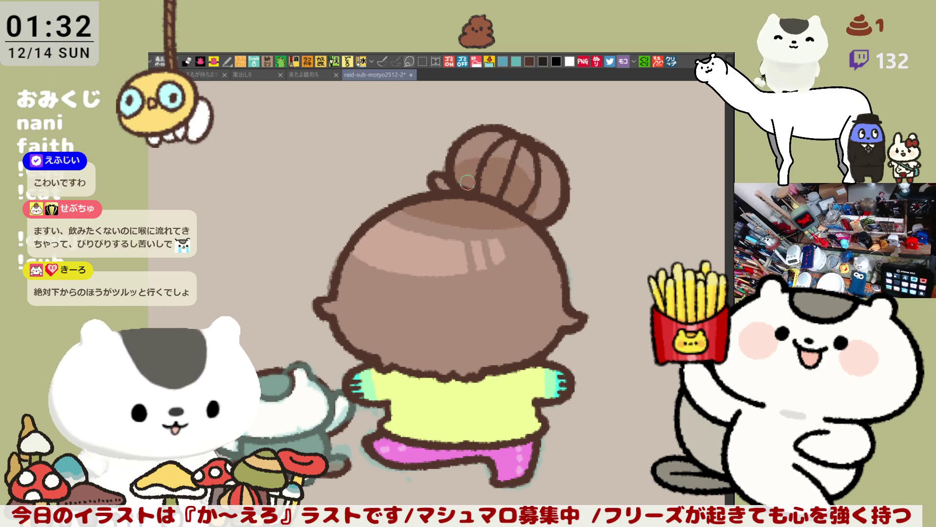
- Lay a dark curved shading stroke across the lower hair after several retries
left_click_drag(342, 277, 408, 300)
key("ctrl+z")
mouse_move(344, 273)
left_mouse_down()
mouse_move(414, 298)
mouse_move(453, 327)
left_mouse_up()
key("ctrl+z")
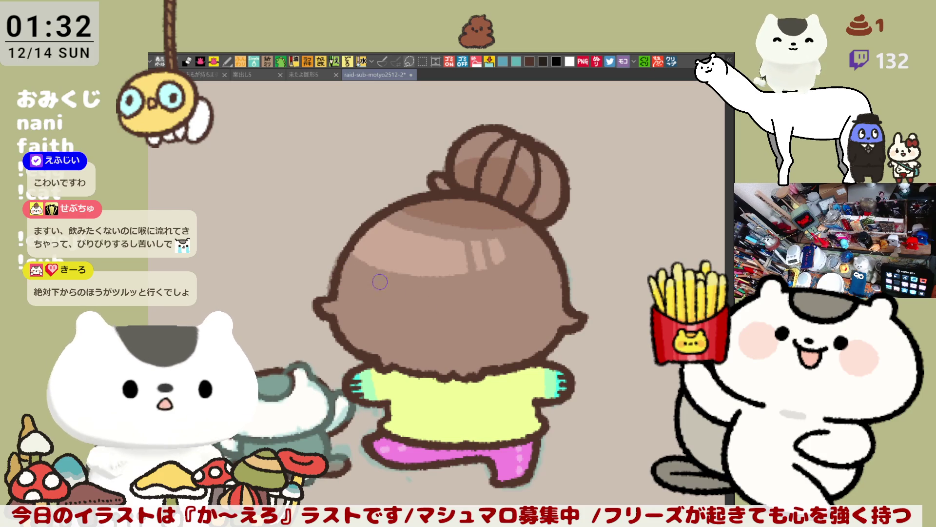
left_click_drag(342, 274, 422, 285)
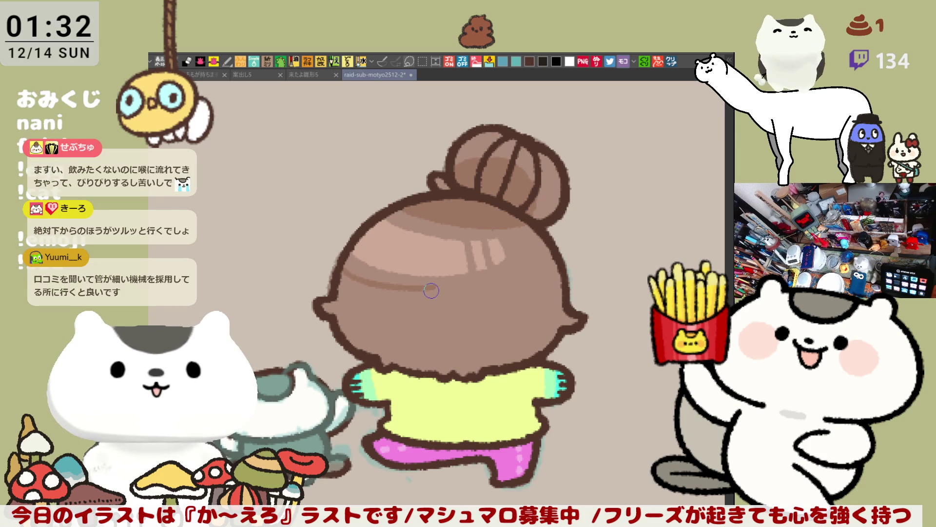
key("ctrl+z")
left_click_drag(342, 273, 477, 291)
key("ctrl+z")
left_click_drag(338, 274, 453, 297)
key("ctrl+z")
left_click_drag(339, 273, 464, 285)
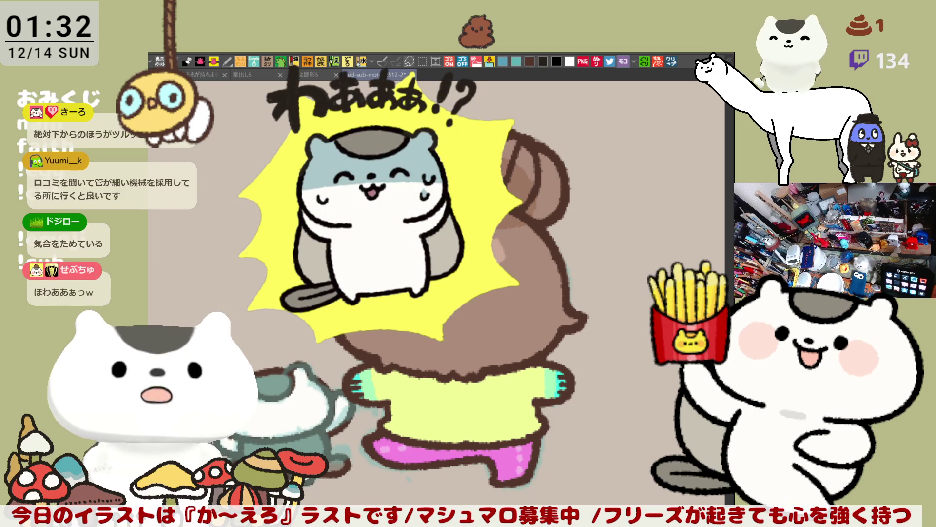
- Try extra dark lines and shading on the head's left side, then discard them
left_click_drag(347, 274, 430, 295)
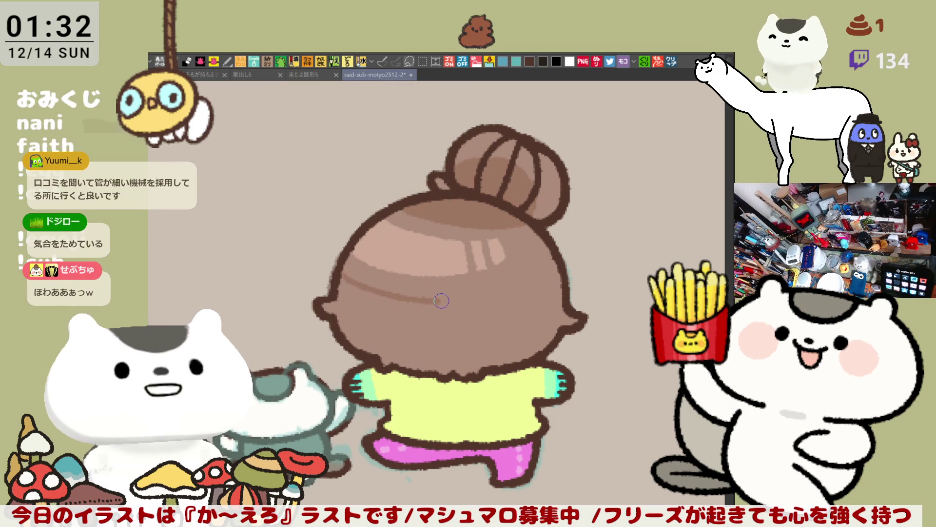
key("ctrl+z")
left_click_drag(339, 267, 437, 288)
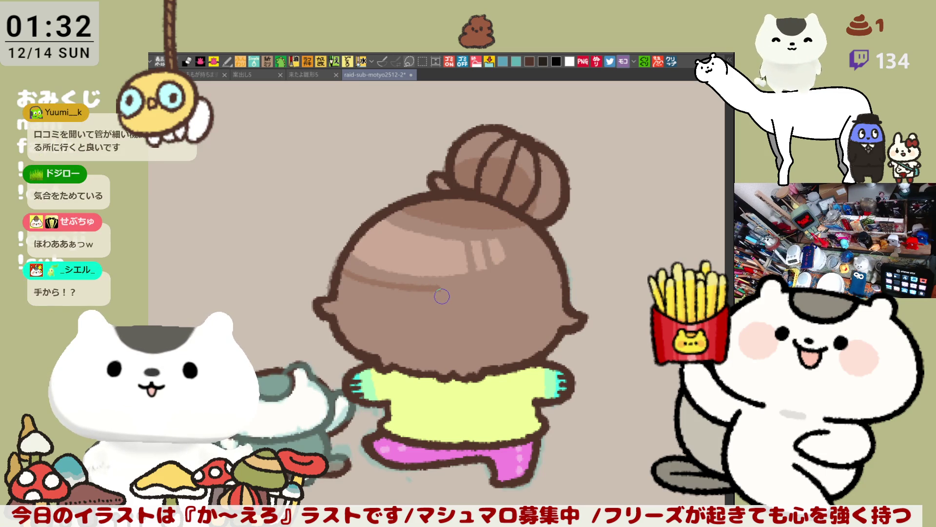
key("ctrl+z")
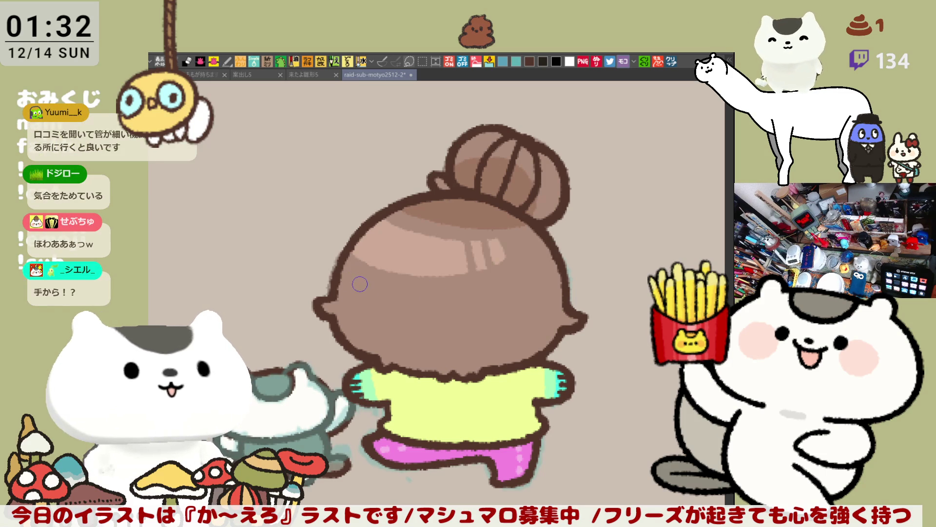
left_click_drag(345, 269, 400, 337)
key("ctrl+z")
mouse_move(345, 269)
left_mouse_down()
mouse_move(400, 307)
mouse_move(346, 344)
mouse_move(348, 297)
mouse_move(371, 302)
left_mouse_up()
key("ctrl+z")
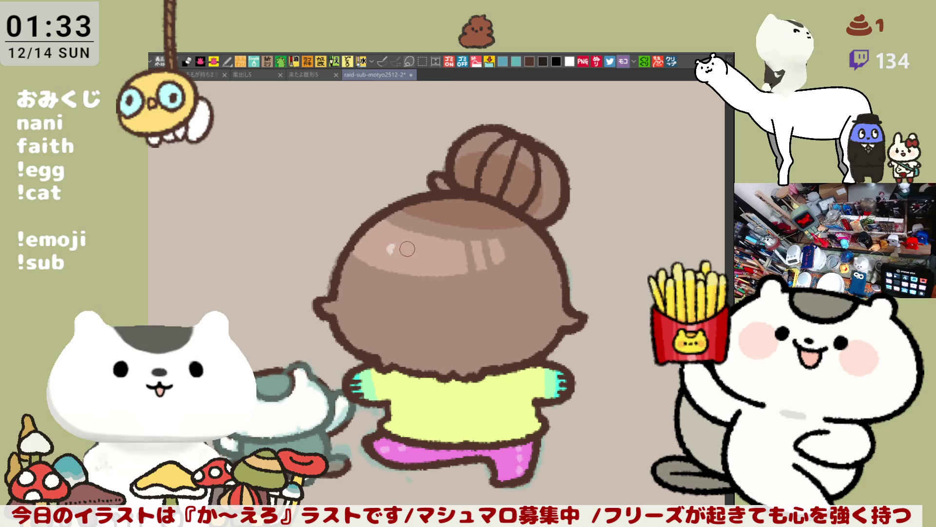
- Dab three light shine dots in a row along the hair's highlight band
left_click(392, 249)
left_click(411, 253)
left_click(429, 255)
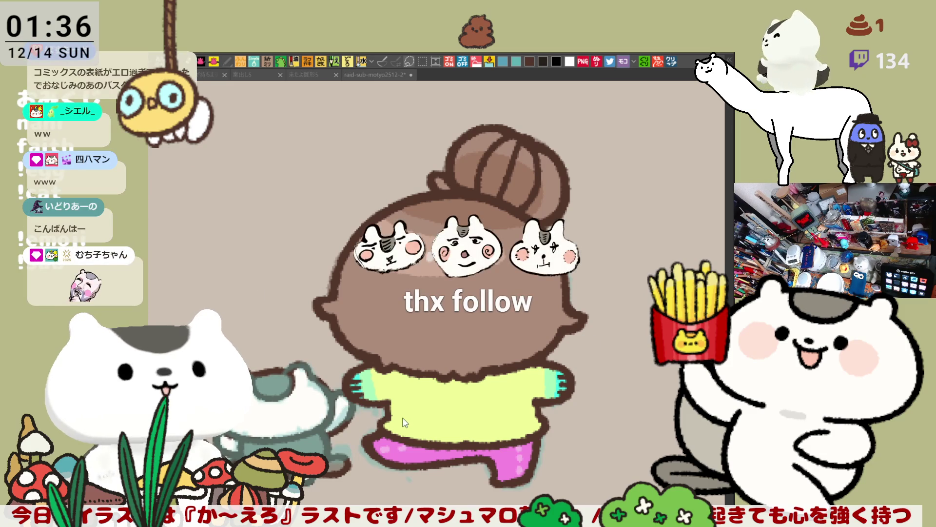
- Zoom in on the character's yellow shirt and pink pants
scroll(401, 417, "up", 1)
scroll(401, 417, "up", 1)
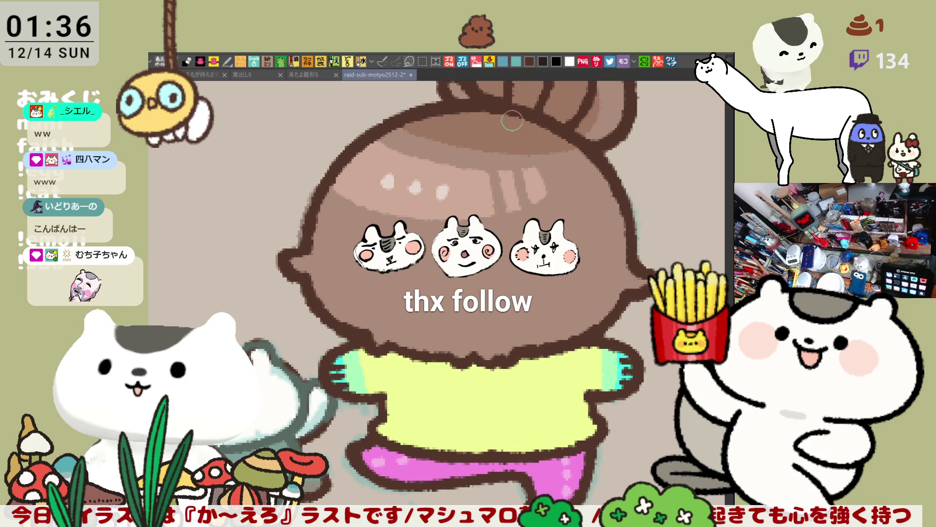
scroll(432, 361, "down", 2)
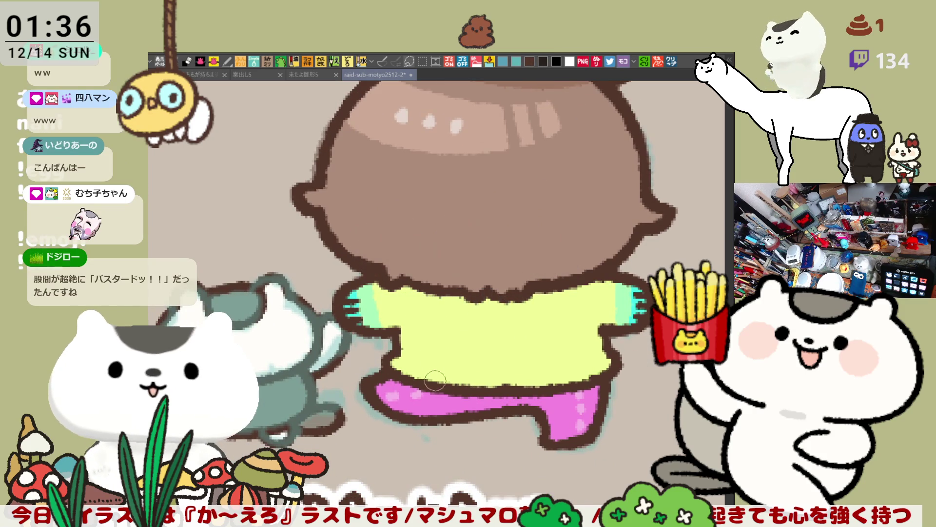
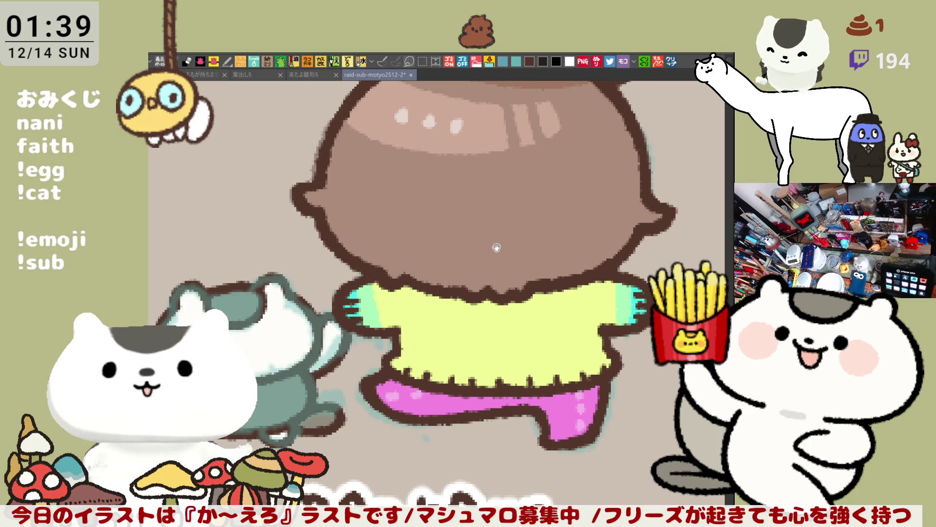
- Mirror the canvas to check the girl, flip it back, then scroll to the cat-hooded figure
scroll(487, 273, "up", 3)
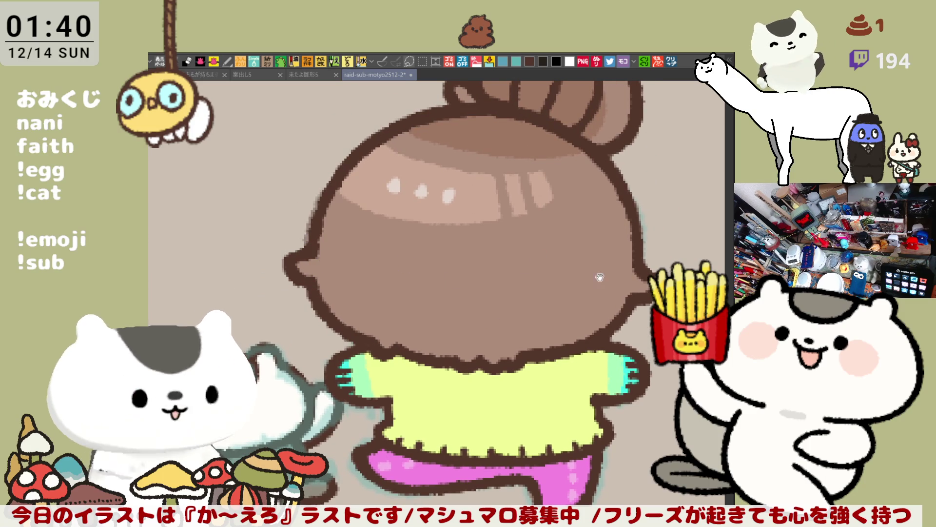
scroll(475, 273, "right", 5)
scroll(439, 274, "left", 2)
scroll(434, 288, "up", 1)
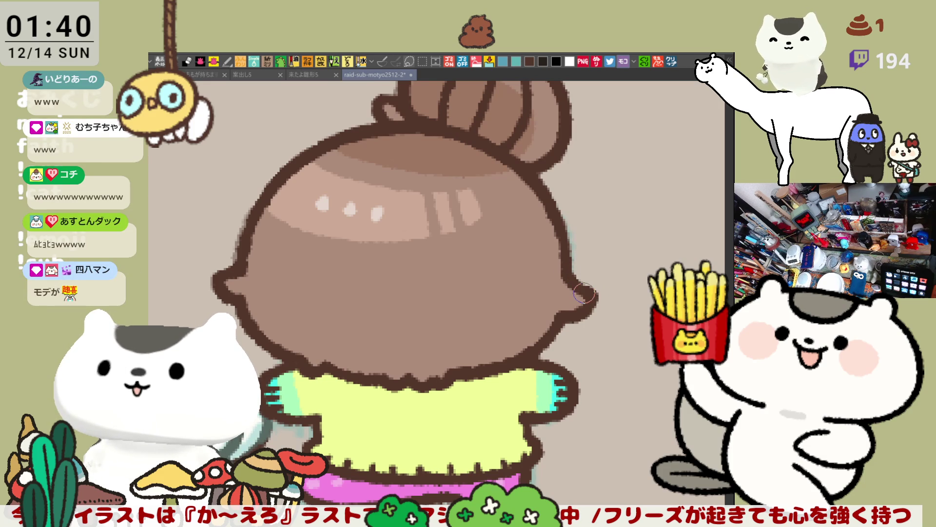
scroll(584, 293, "down", 5)
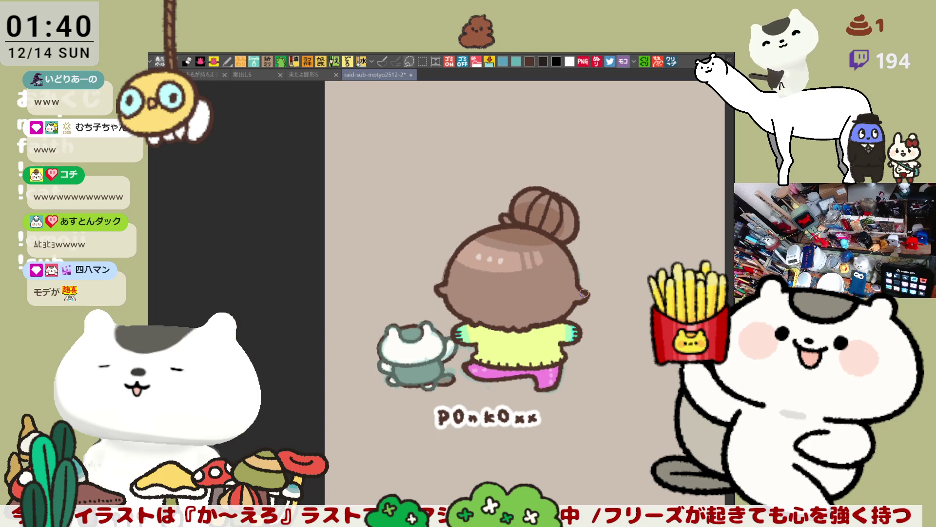
scroll(583, 293, "up", 5)
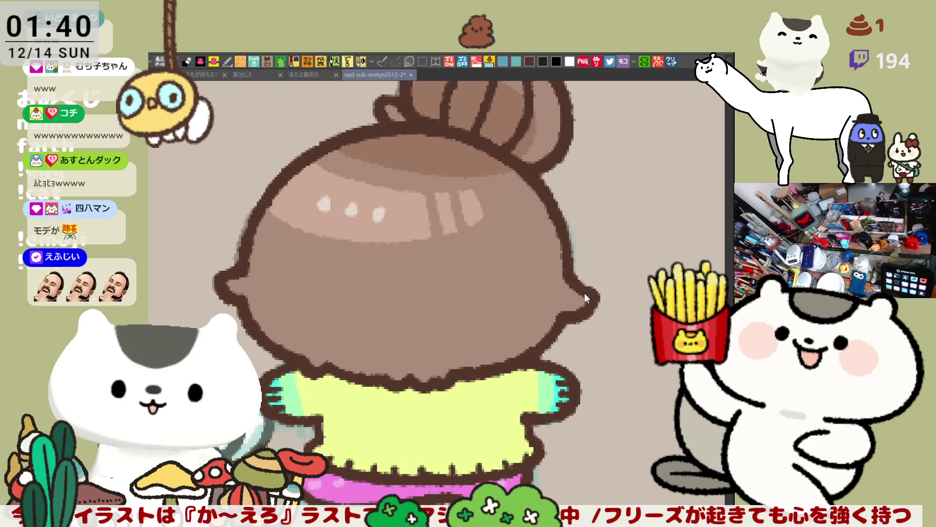
key("h")
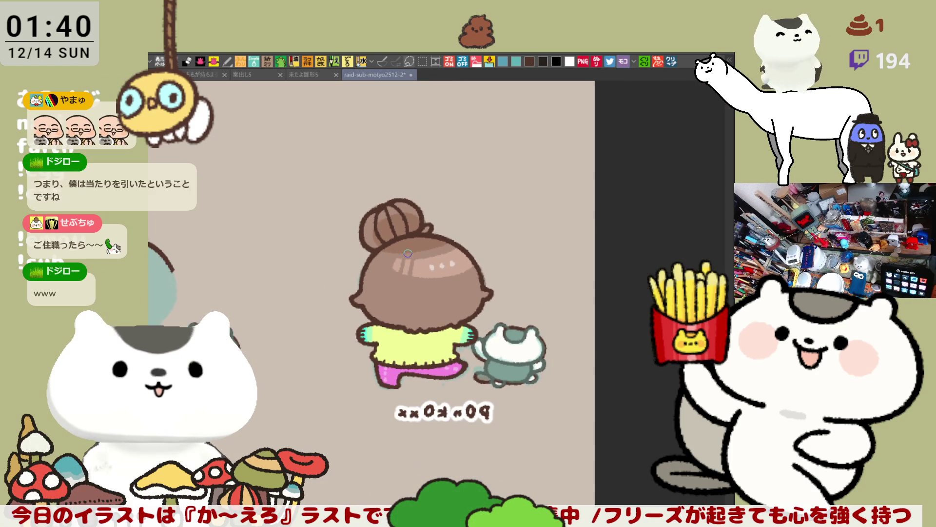
key("h")
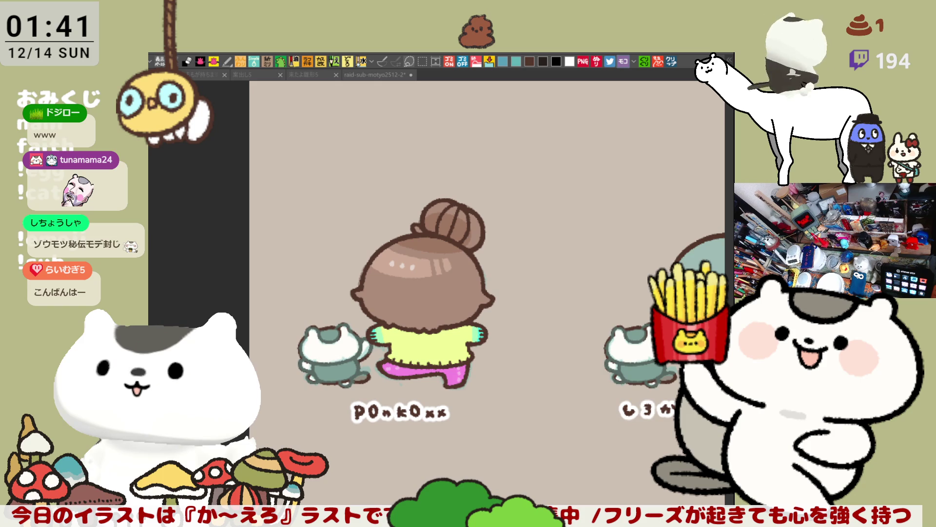
scroll(558, 317, "right", 5)
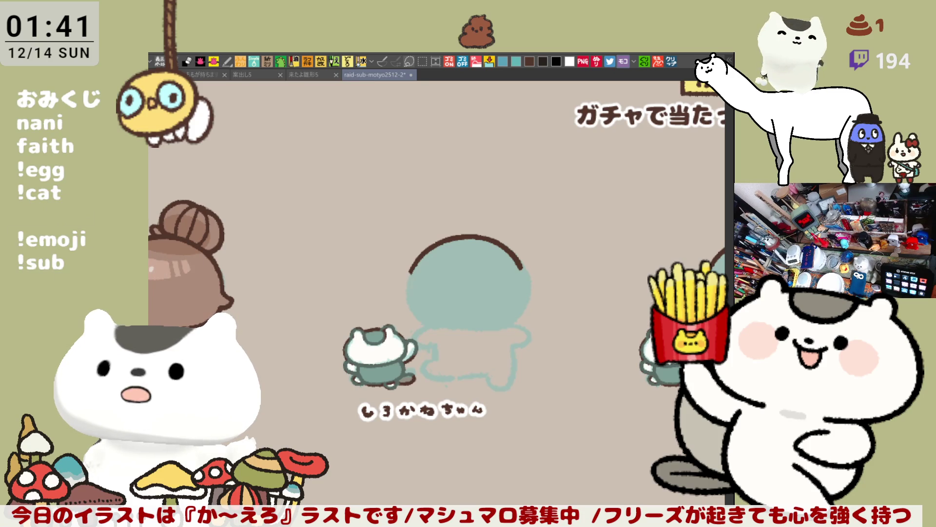
- Center the hooded head, erase the dark arc's ends and redraw its right extension
scroll(539, 311, "up", 5)
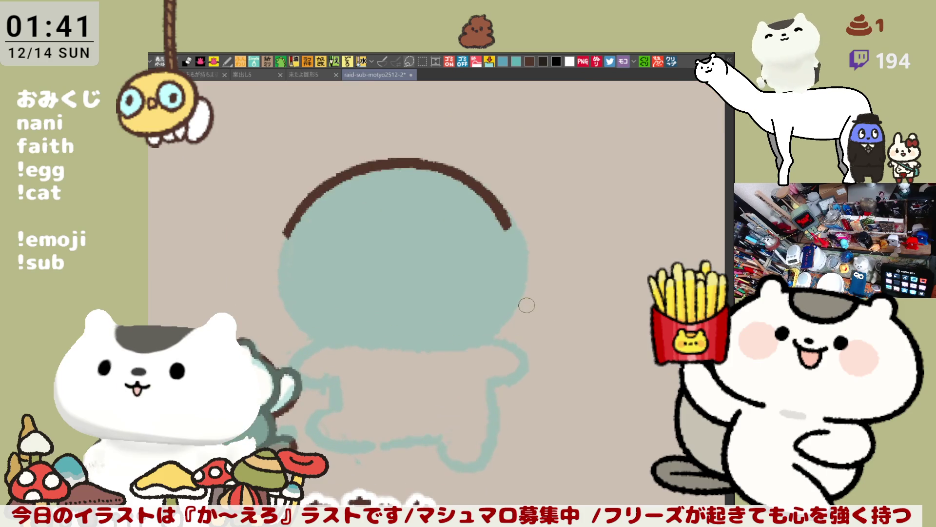
left_click_drag(298, 227, 433, 190)
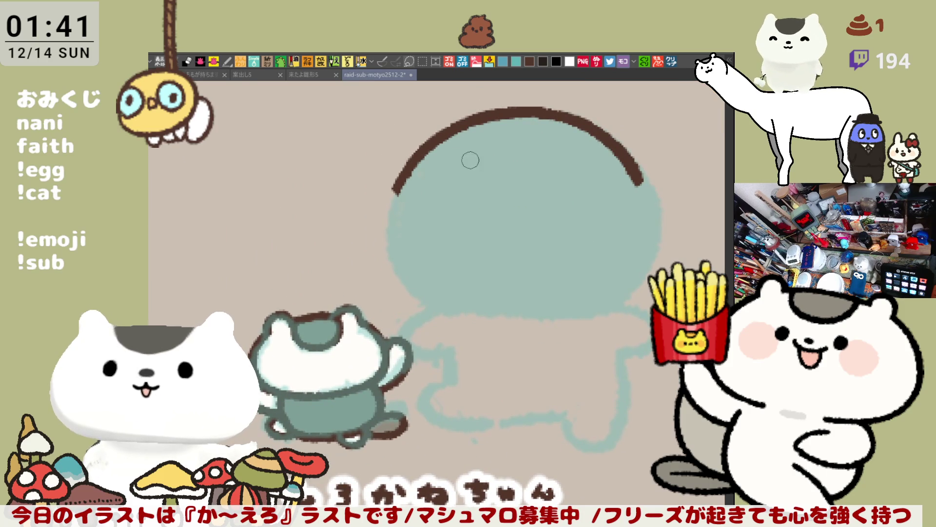
mouse_move(440, 135)
left_mouse_down()
mouse_move(406, 227)
mouse_move(437, 185)
mouse_move(451, 191)
left_mouse_up()
mouse_move(603, 217)
left_mouse_down()
mouse_move(573, 217)
mouse_move(594, 256)
left_mouse_up()
mouse_move(525, 205)
left_mouse_down()
mouse_move(577, 211)
mouse_move(565, 214)
mouse_move(576, 226)
left_mouse_up()
left_click_drag(504, 184, 578, 214)
key("ctrl+z")
left_click_drag(509, 183, 578, 217)
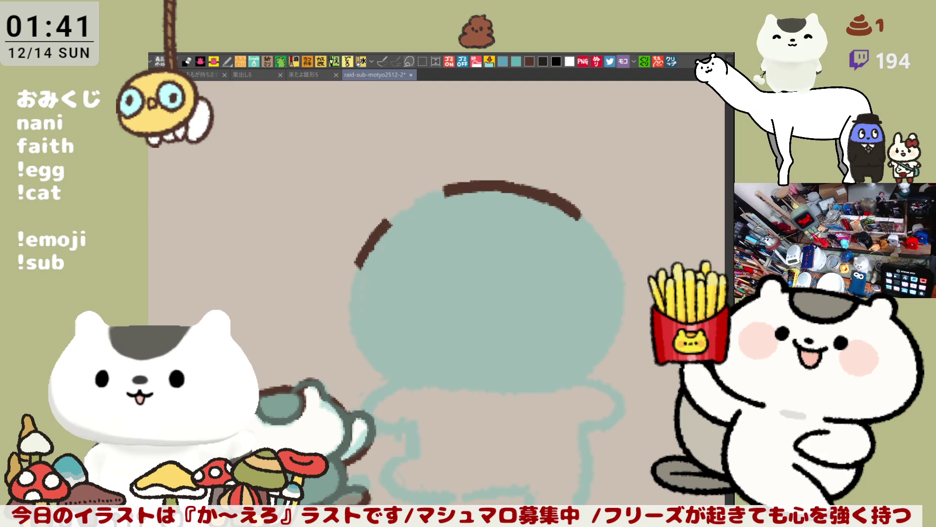
- Sketch light-brown left and right cat ears and the outlines of the head's sides
left_click_drag(440, 214, 418, 217)
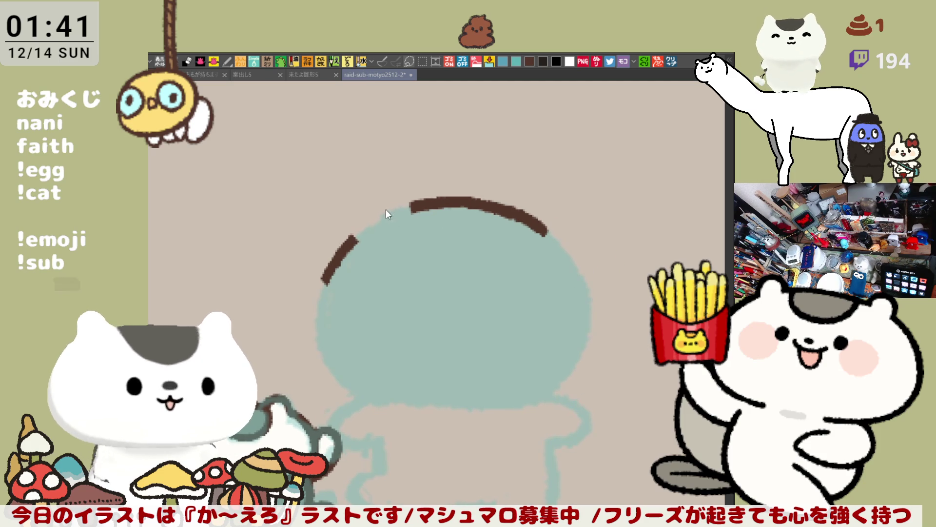
left_click_drag(350, 235, 412, 159)
key("ctrl+z")
mouse_move(358, 231)
left_mouse_down()
mouse_move(384, 180)
mouse_move(417, 200)
left_mouse_up()
mouse_move(544, 231)
left_mouse_down()
mouse_move(596, 279)
mouse_move(551, 392)
left_mouse_up()
left_click_drag(319, 288, 383, 393)
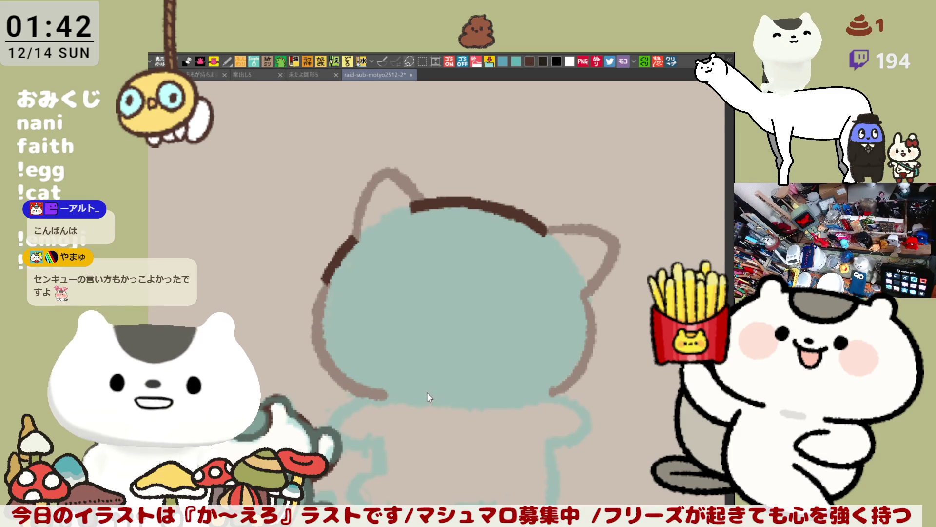
- Redraw the head's left outline and bottom edge, then outline the hood's lower-left edge
key("ctrl+z")
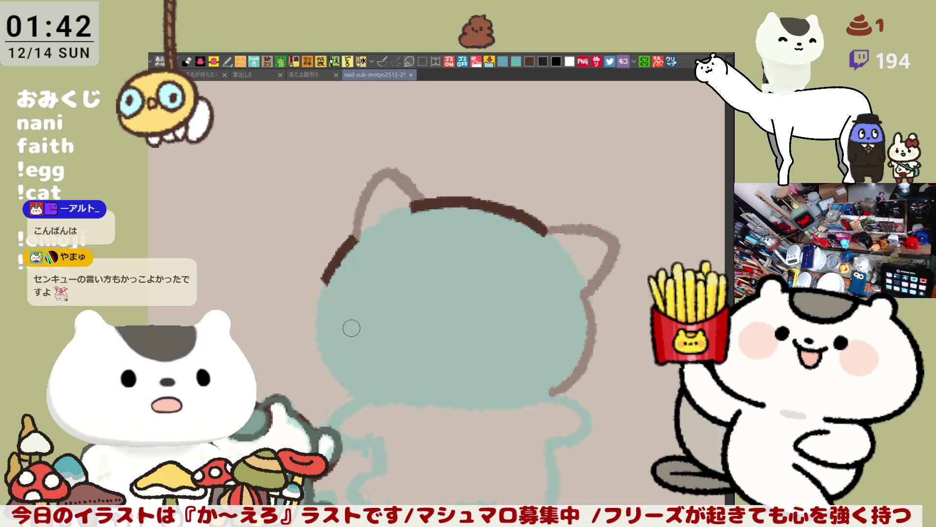
left_click_drag(326, 279, 384, 389)
key("ctrl+z")
mouse_move(322, 274)
left_mouse_down()
mouse_move(319, 350)
mouse_move(386, 389)
left_mouse_up()
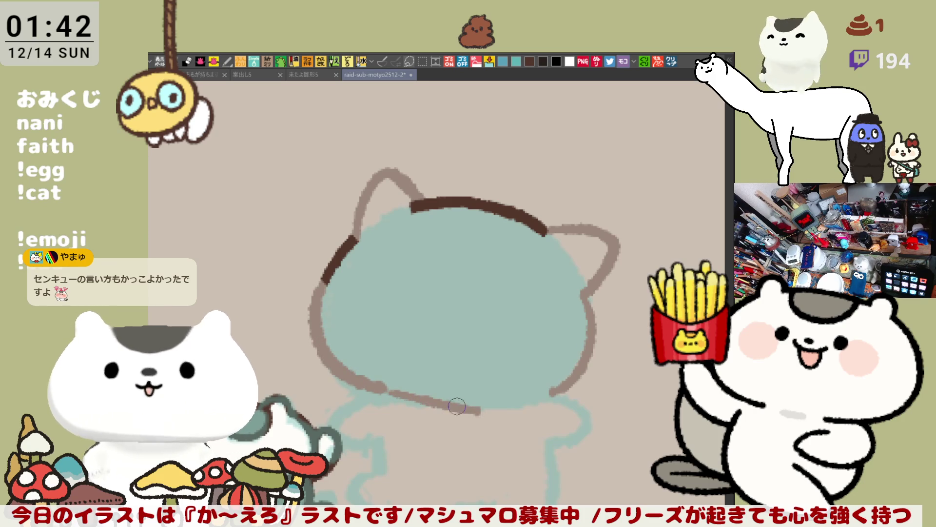
left_click_drag(403, 392, 540, 397)
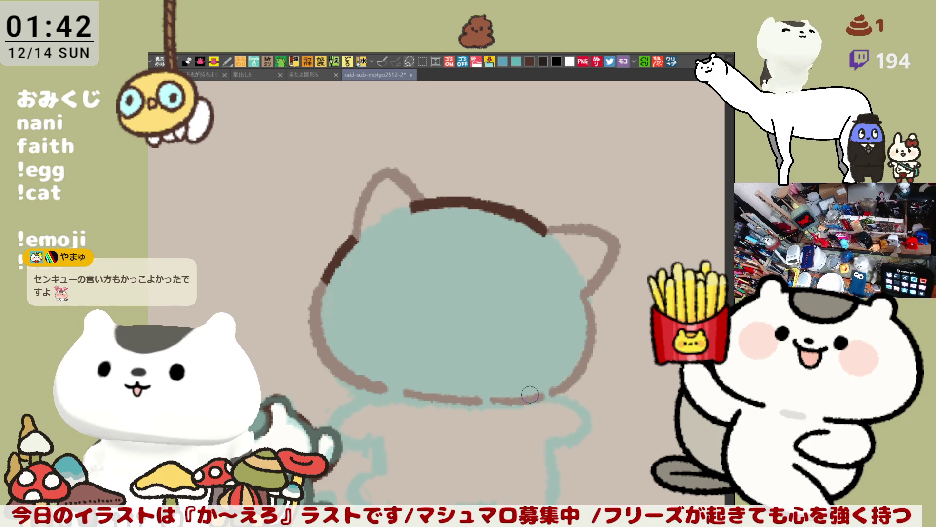
left_click_drag(322, 371, 415, 427)
key("ctrl+z")
mouse_move(331, 359)
left_mouse_down()
mouse_move(459, 443)
mouse_move(483, 447)
left_mouse_up()
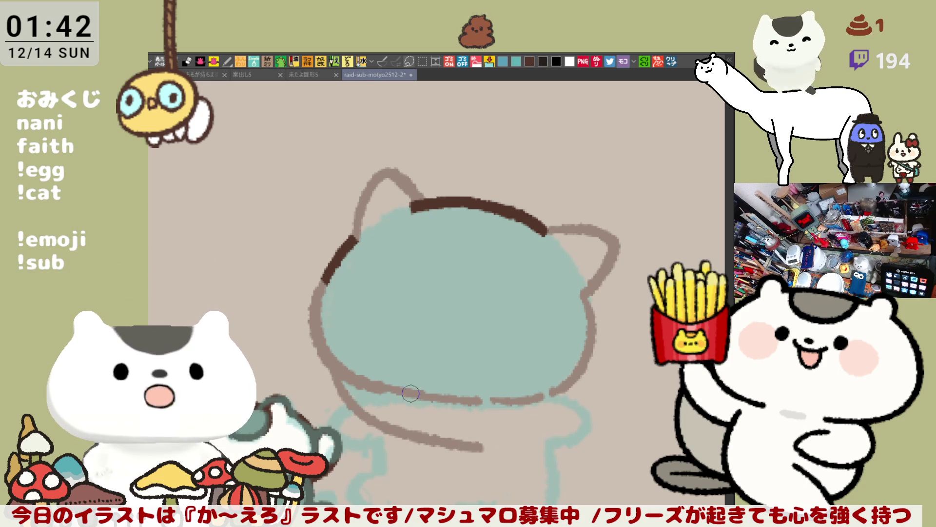
- Outline the hood's lower-right and bottom edges, fill gaps, and draw the back below the hood
mouse_move(561, 389)
left_mouse_down()
mouse_move(610, 420)
mouse_move(580, 385)
mouse_move(609, 424)
mouse_move(580, 441)
left_mouse_up()
key("ctrl+z")
key("ctrl+z")
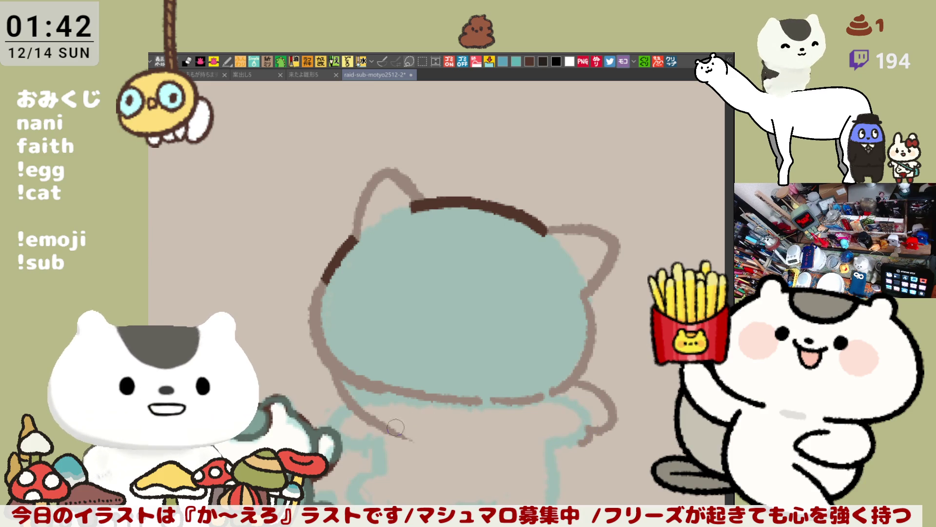
left_click_drag(380, 422, 476, 458)
key("ctrl+z")
mouse_move(375, 428)
left_mouse_down()
mouse_move(476, 453)
mouse_move(525, 455)
mouse_move(571, 436)
left_mouse_up()
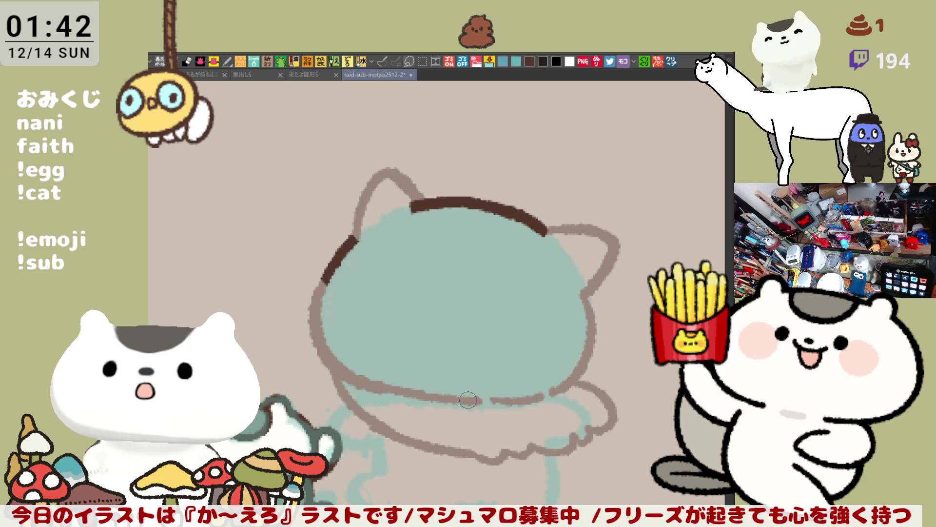
left_click_drag(473, 400, 510, 398)
mouse_move(371, 366)
left_mouse_down()
mouse_move(368, 388)
mouse_move(377, 373)
left_mouse_up()
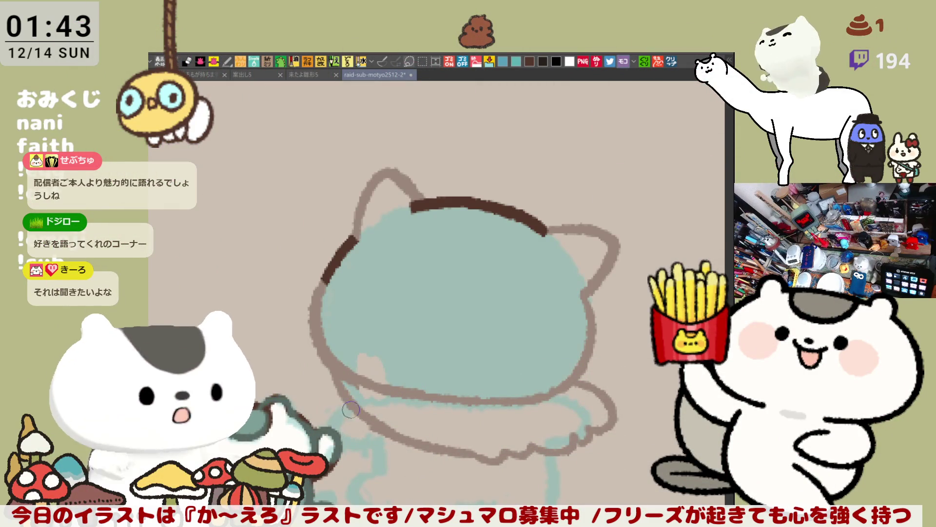
mouse_move(326, 415)
left_mouse_down()
mouse_move(384, 436)
mouse_move(388, 470)
left_mouse_up()
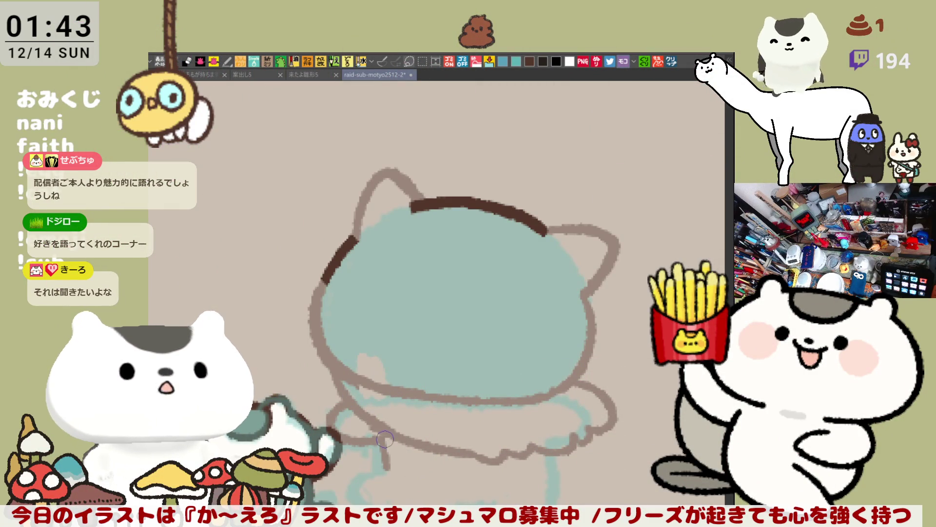
key("ctrl+z")
mouse_move(379, 431)
left_mouse_down()
mouse_move(378, 459)
mouse_move(386, 406)
mouse_move(378, 341)
left_mouse_up()
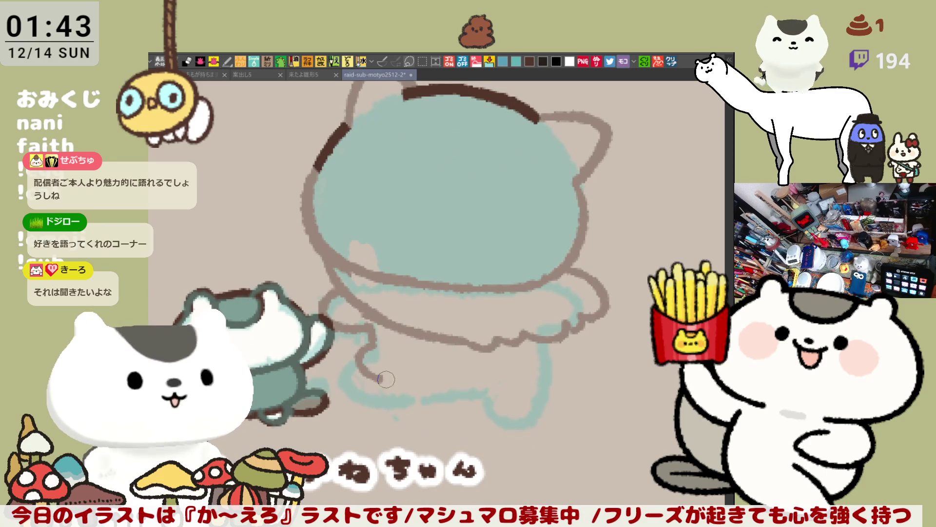
- Draw the outline along the bottom of the leg, retrying until it sits right
mouse_move(361, 351)
left_mouse_down()
mouse_move(393, 384)
mouse_move(435, 397)
left_mouse_up()
key("ctrl+z")
mouse_move(381, 373)
left_mouse_down()
mouse_move(444, 399)
mouse_move(490, 404)
left_mouse_up()
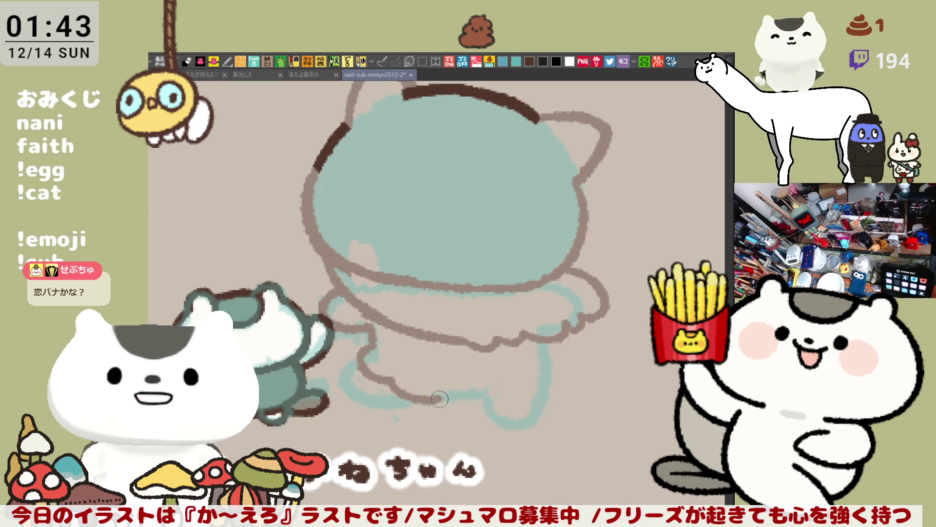
key("ctrl+z")
key("ctrl+z")
left_click_drag(393, 380, 456, 399)
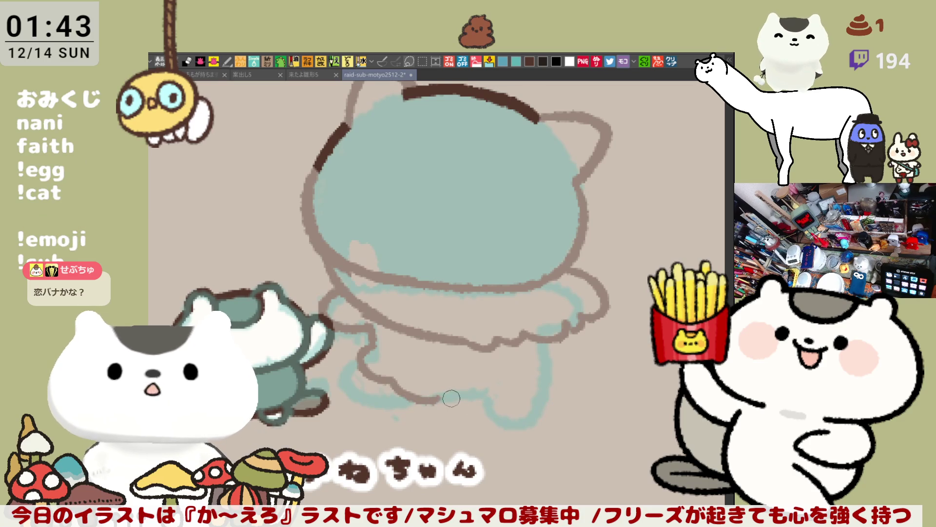
key("ctrl+z")
mouse_move(385, 376)
left_mouse_down()
mouse_move(423, 394)
mouse_move(455, 398)
mouse_move(409, 390)
mouse_move(488, 400)
left_mouse_up()
- Trace and extend the outline of the right leg
key("ctrl+z")
key("ctrl+z")
key("ctrl+z")
left_click_drag(385, 375, 489, 399)
left_click_drag(539, 341, 551, 382)
key("ctrl+z")
left_click_drag(539, 342, 550, 382)
key("ctrl+z")
left_click_drag(536, 331, 543, 363)
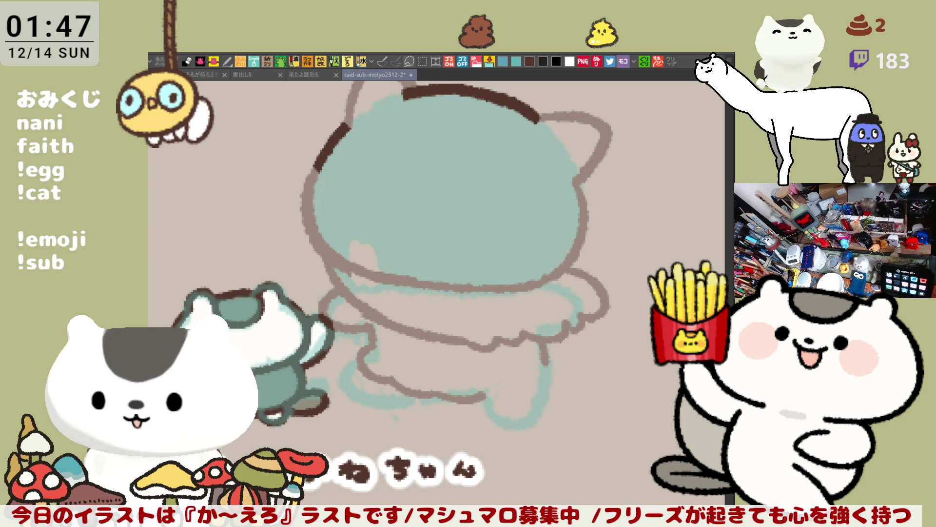
scroll(523, 331, "down", 3)
scroll(522, 331, "down", 2)
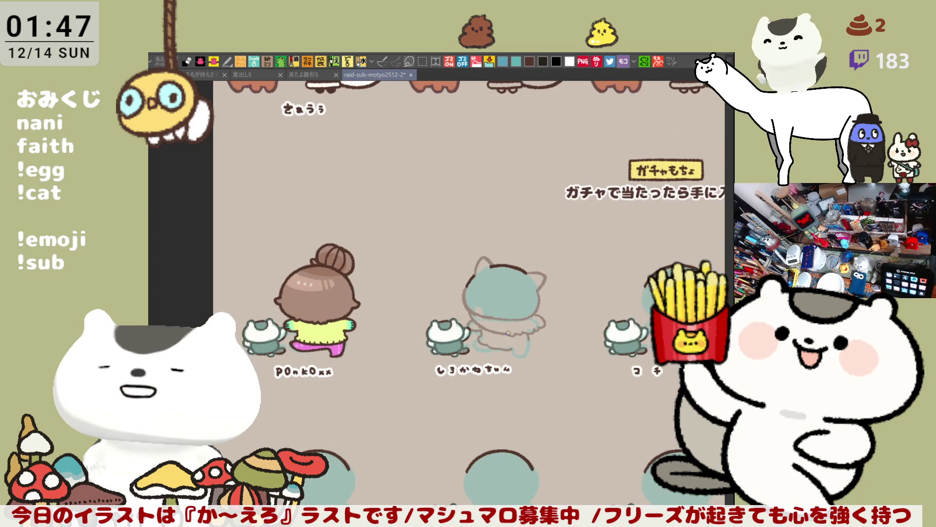
scroll(508, 333, "up", 1)
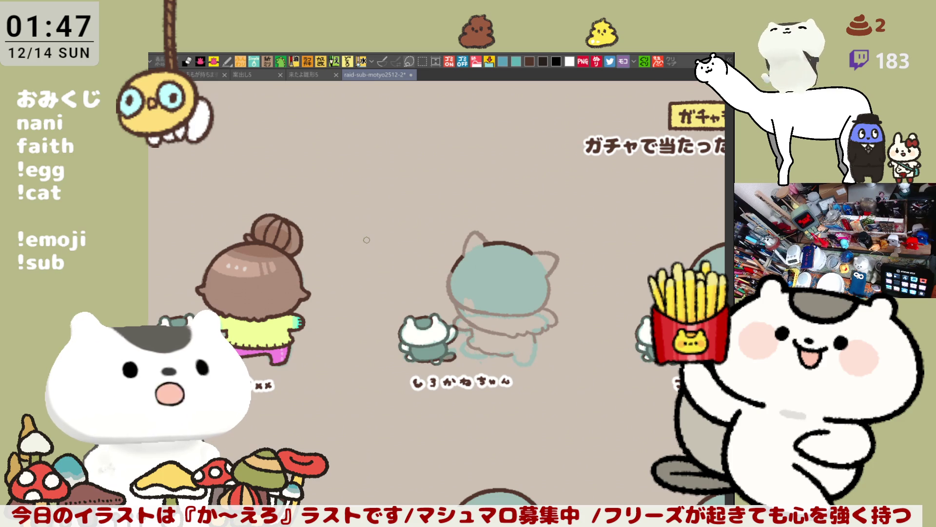
scroll(564, 324, "up", 6)
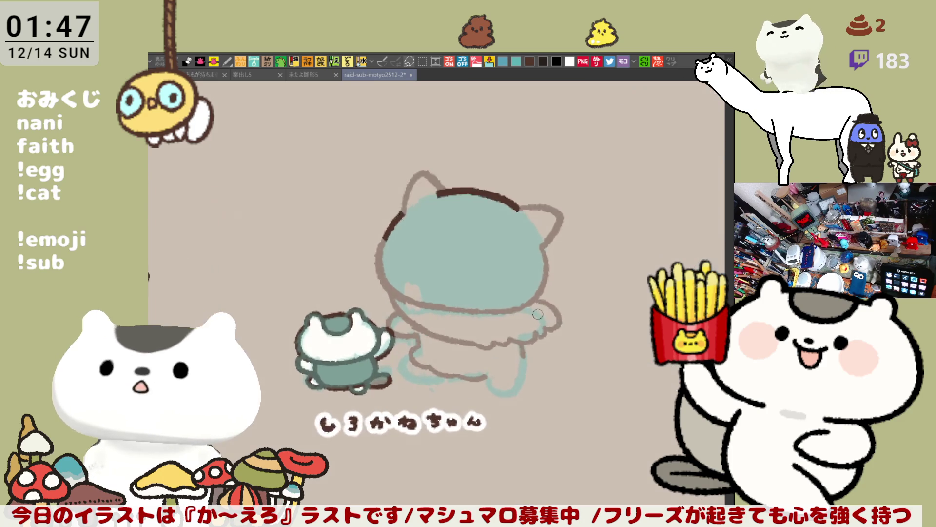
scroll(535, 311, "down", 3)
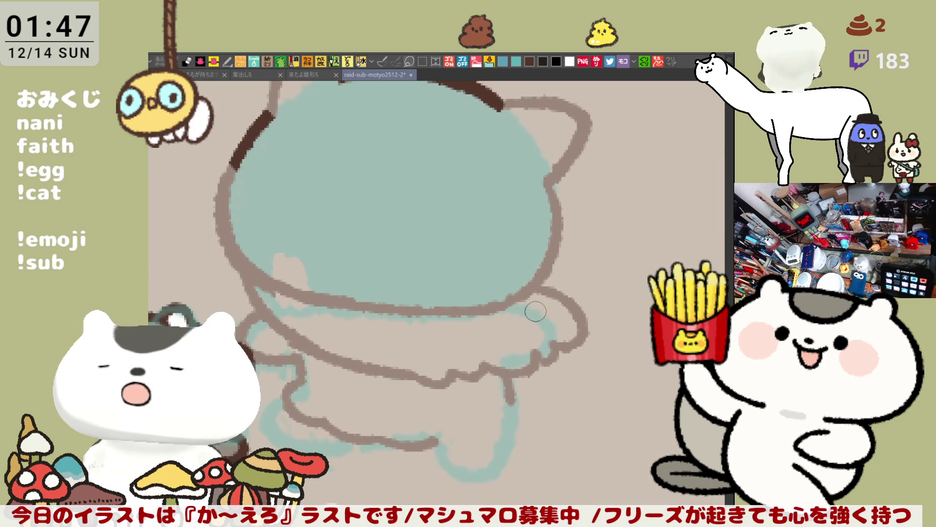
scroll(535, 311, "down", 1)
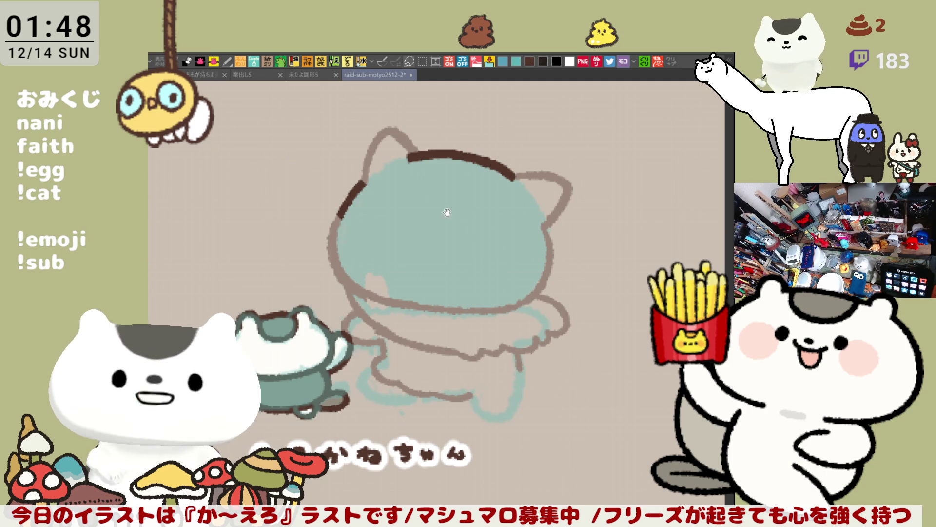
- Ink the left hood ear in dark brown, joining its tip to the head outline
left_click_drag(449, 212, 491, 237)
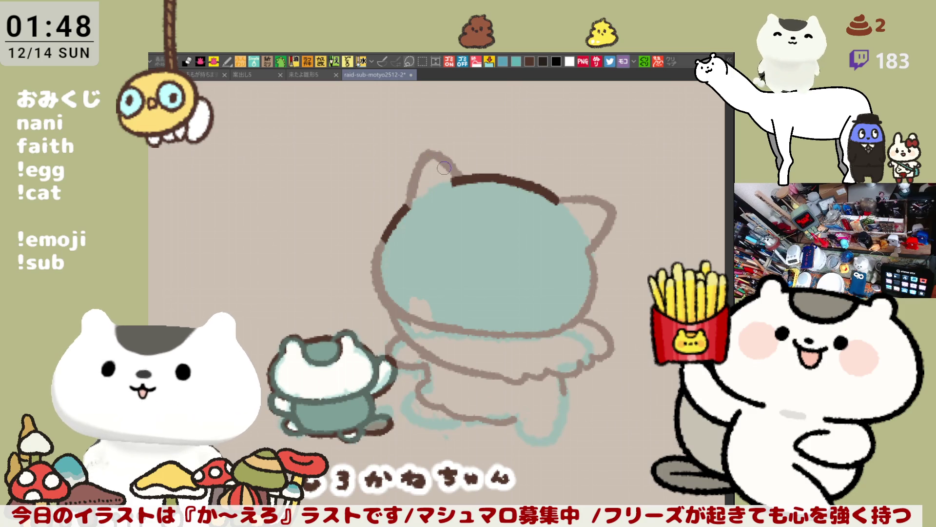
left_click(404, 207)
left_click_drag(428, 153, 407, 203)
key("ctrl+z")
left_click_drag(428, 153, 408, 202)
key("ctrl+z")
left_click_drag(425, 151, 402, 213)
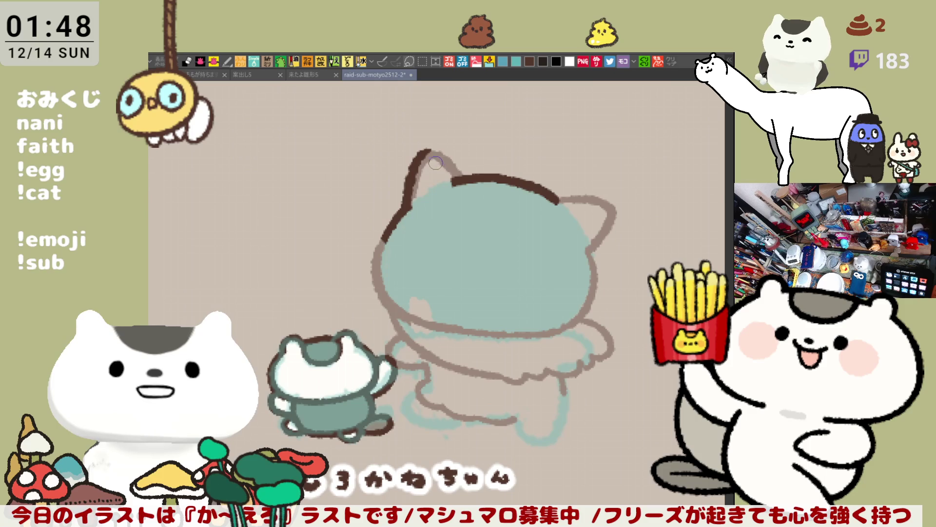
left_click_drag(448, 166, 456, 182)
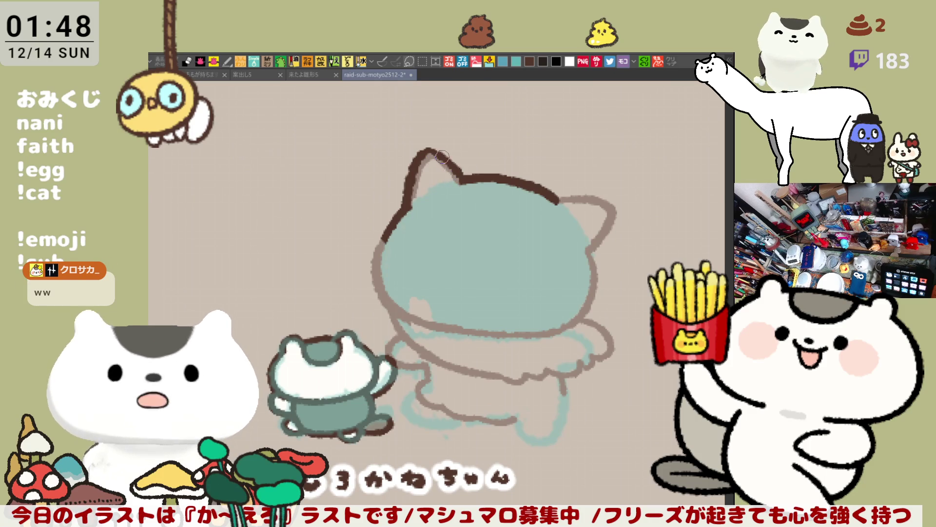
left_click_drag(427, 153, 466, 183)
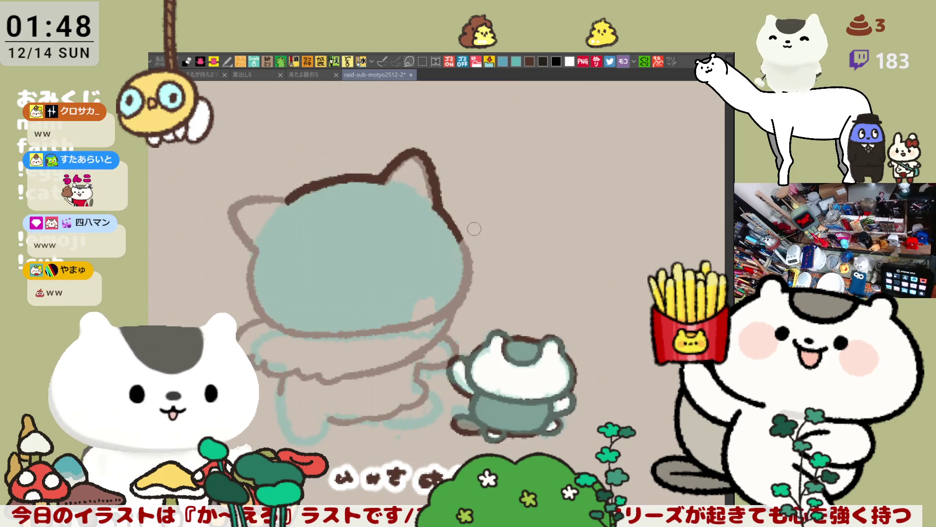
- With the view mirrored, ink the other ear's outer edge and top into the head outline
key("h")
mouse_move(377, 174)
left_mouse_down()
mouse_move(383, 213)
mouse_move(397, 227)
mouse_move(375, 200)
mouse_move(397, 227)
left_mouse_up()
key("ctrl+z")
left_click_drag(378, 172, 424, 171)
key("ctrl+z")
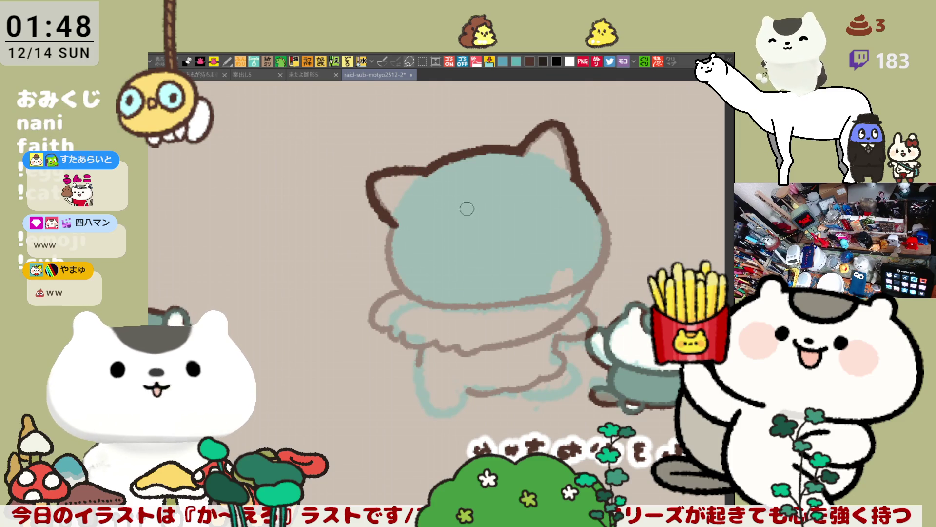
left_click_drag(398, 235, 426, 225)
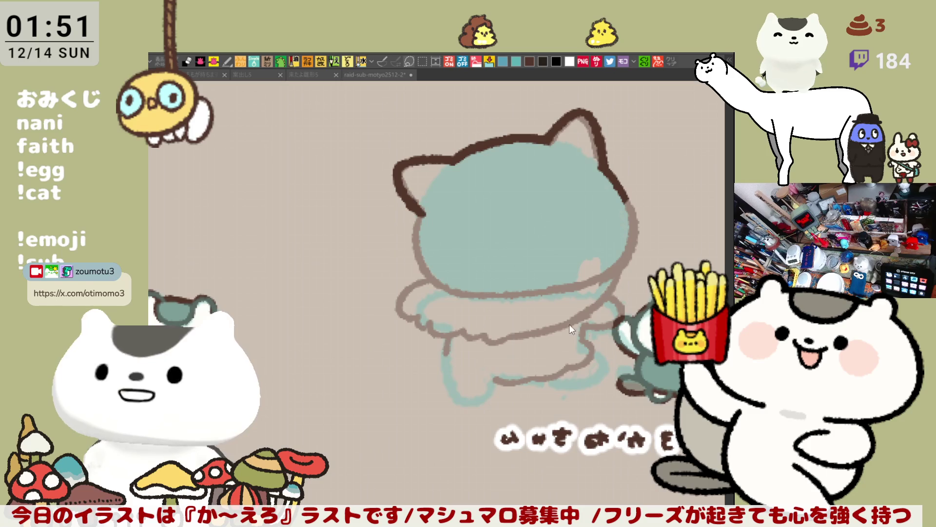
left_click_drag(488, 244, 419, 232)
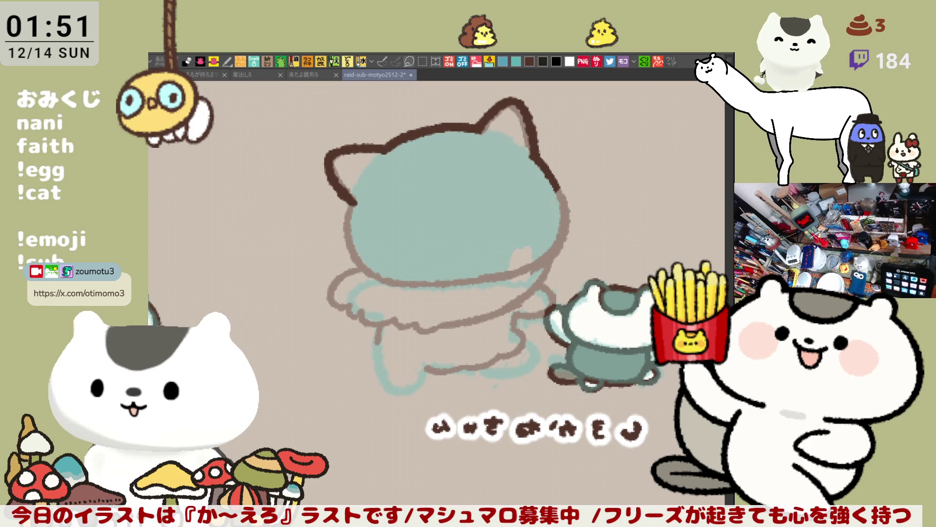
- Zoom in and ink the lower-left outline of the figure's body in dark brown
left_click_drag(510, 310, 544, 338)
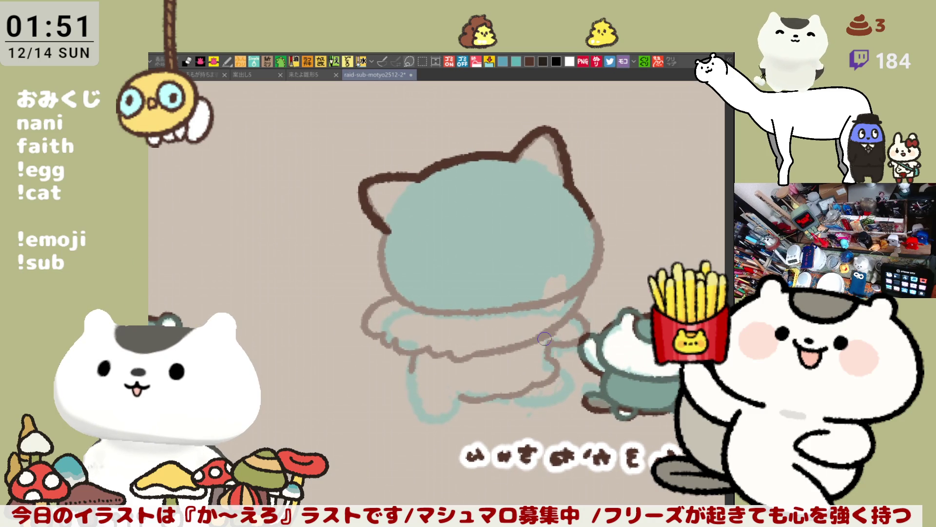
scroll(544, 337, "up", 4)
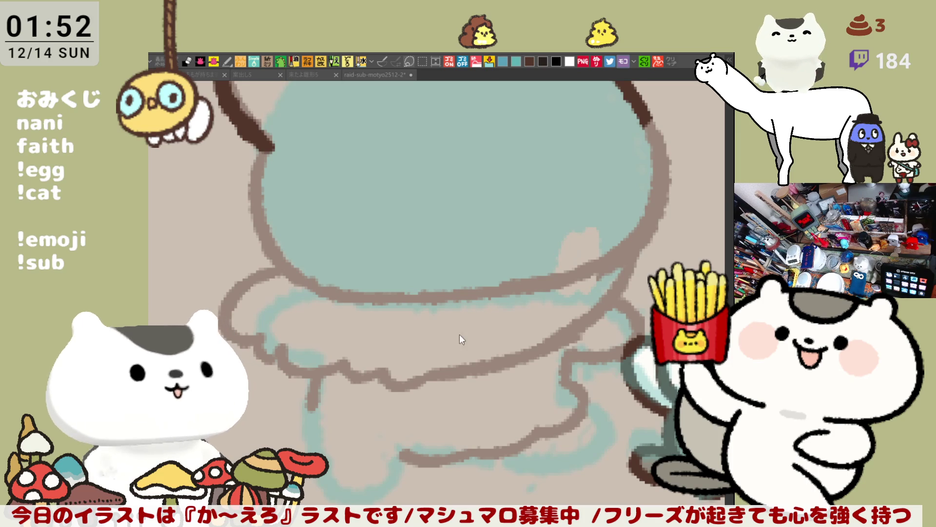
left_click(470, 321)
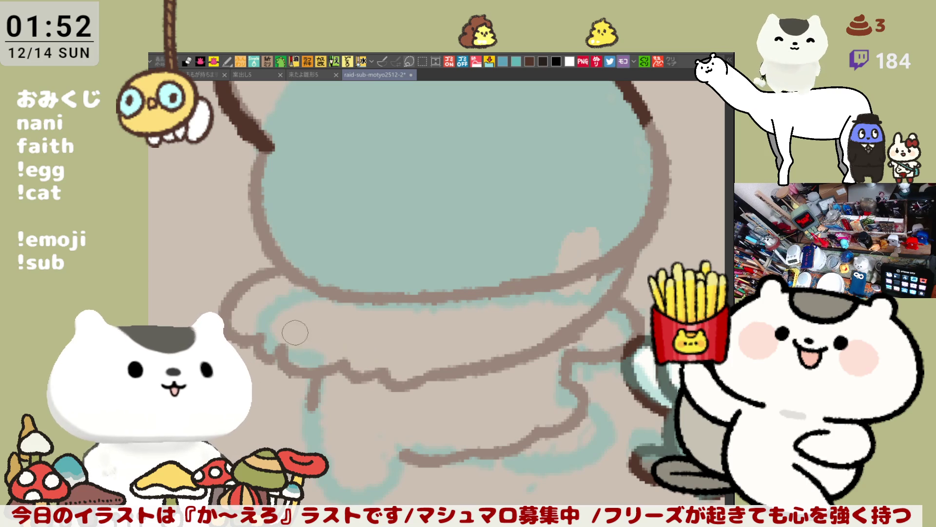
left_click_drag(311, 394, 364, 494)
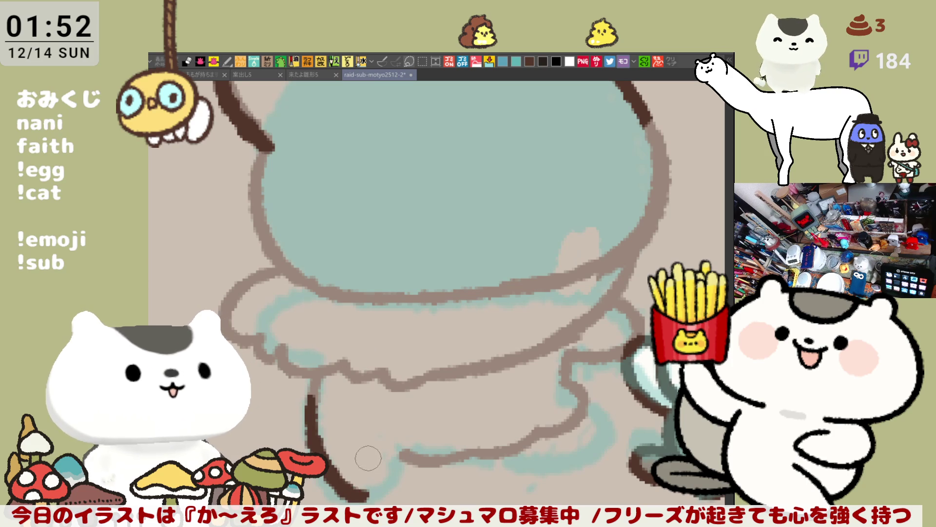
key("ctrl+z")
mouse_move(322, 408)
left_mouse_down()
mouse_move(317, 458)
mouse_move(381, 446)
left_mouse_up()
key("ctrl+z")
mouse_move(312, 397)
left_mouse_down()
mouse_move(349, 463)
mouse_move(401, 456)
left_mouse_up()
key("ctrl+z")
key("ctrl+z")
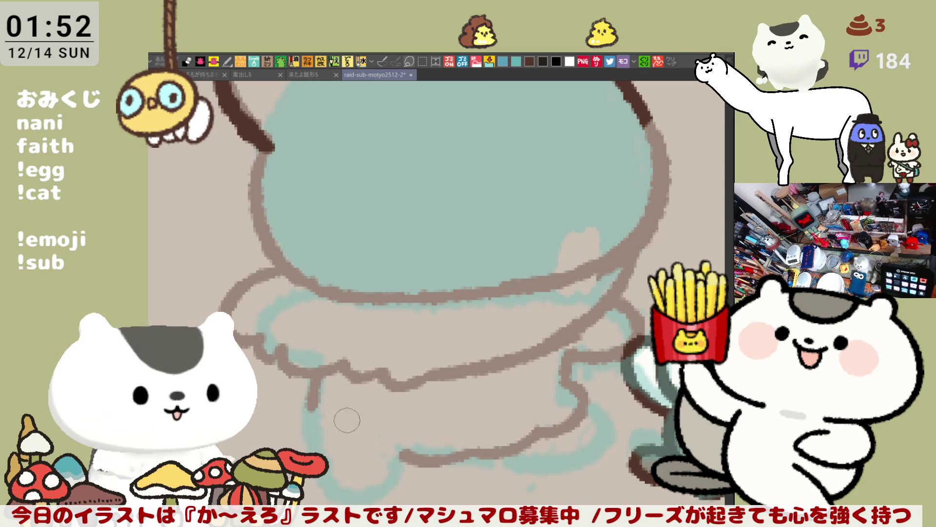
mouse_move(312, 397)
left_mouse_down()
mouse_move(366, 445)
mouse_move(437, 458)
left_mouse_up()
- Extend the dark brown hem rightward, curve the right side into it, and ink the ruffle edges
key("ctrl+z")
left_click_drag(373, 445, 433, 457)
key("ctrl+z")
left_click_drag(373, 445, 458, 459)
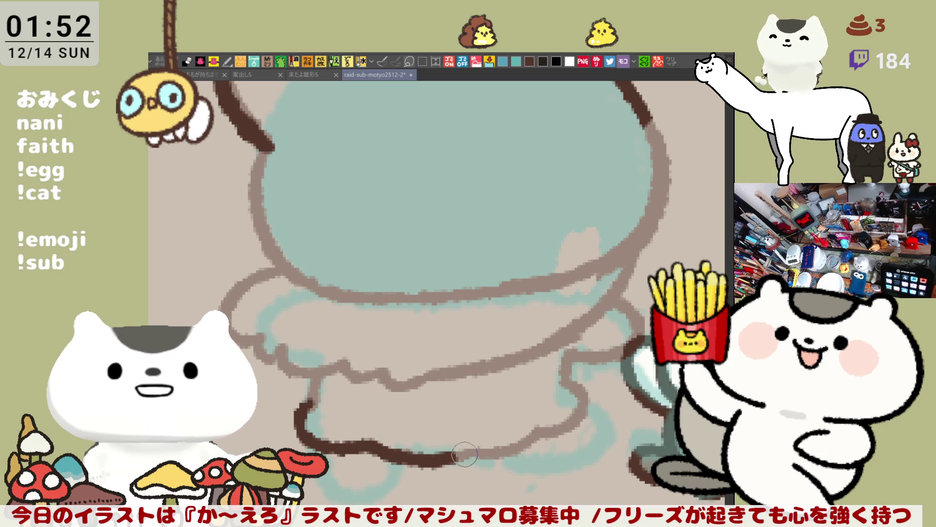
left_click_drag(459, 455, 490, 450)
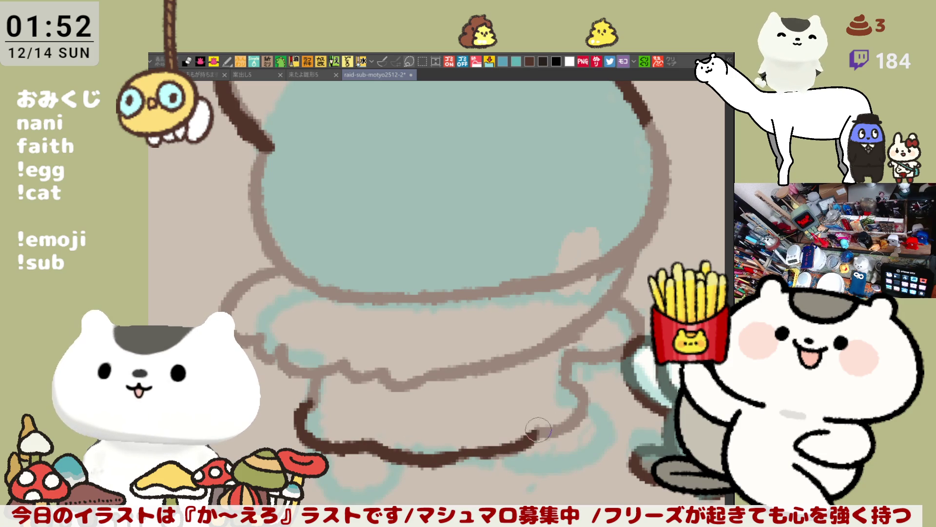
left_click_drag(480, 451, 542, 433)
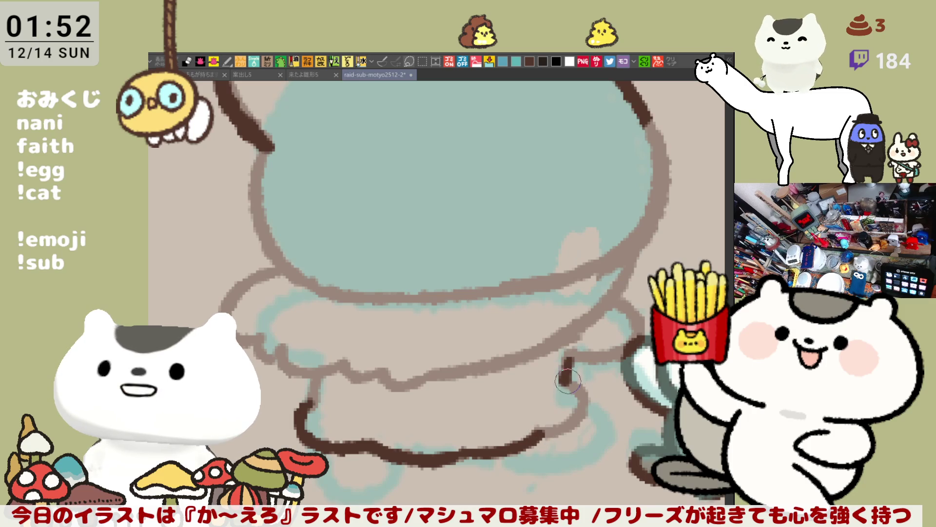
mouse_move(568, 359)
left_mouse_down()
mouse_move(587, 404)
mouse_move(536, 436)
left_mouse_up()
key("ctrl+z")
mouse_move(565, 371)
left_mouse_down()
mouse_move(585, 420)
mouse_move(541, 423)
left_mouse_up()
left_click_drag(314, 371, 300, 412)
mouse_move(608, 305)
left_mouse_down()
mouse_move(590, 358)
mouse_move(568, 356)
left_mouse_up()
- Ink the leg's curving outline along the lower edge in dark brown
key("h")
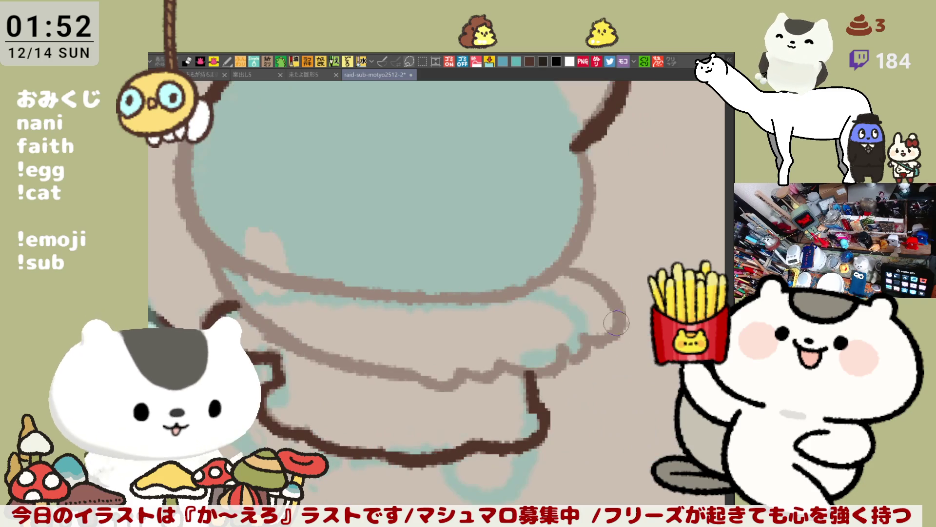
key("h")
mouse_move(361, 309)
left_mouse_down()
mouse_move(336, 323)
mouse_move(398, 365)
left_mouse_up()
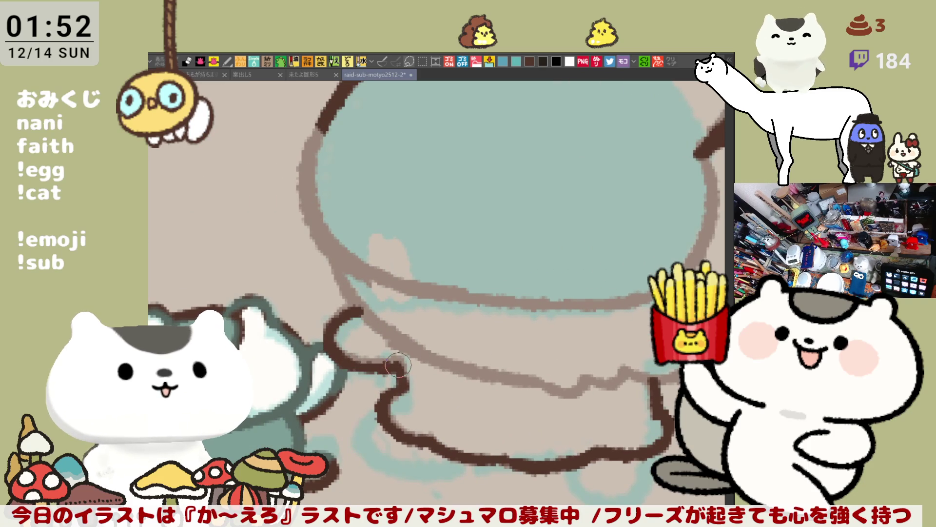
mouse_move(365, 412)
left_mouse_down()
mouse_move(401, 359)
mouse_move(400, 373)
mouse_move(432, 406)
mouse_move(495, 401)
left_mouse_up()
key("ctrl+z")
left_click_drag(424, 410, 493, 398)
key("ctrl+z")
key("ctrl+z")
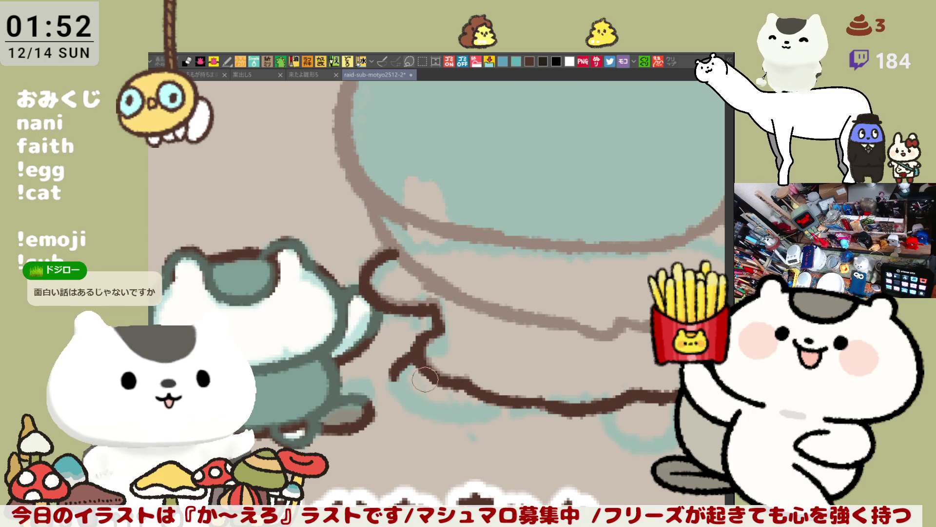
mouse_move(393, 376)
left_mouse_down()
mouse_move(429, 409)
mouse_move(502, 400)
left_mouse_up()
key("ctrl+z")
mouse_move(414, 406)
left_mouse_down()
mouse_move(502, 401)
mouse_move(440, 375)
left_mouse_up()
left_click_drag(560, 376, 572, 397)
key("ctrl+z")
left_click_drag(487, 372, 518, 377)
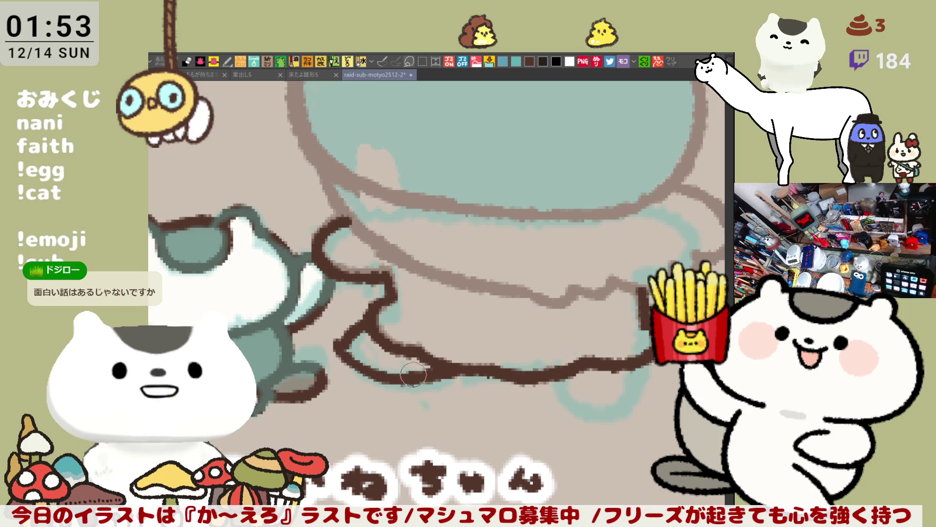
mouse_move(337, 343)
left_mouse_down()
mouse_move(388, 378)
mouse_move(425, 379)
mouse_move(438, 368)
mouse_move(415, 372)
mouse_move(434, 366)
left_mouse_up()
- Draw the rounded foot outline, closing it back into the leg line
mouse_move(585, 364)
left_mouse_down()
mouse_move(538, 327)
mouse_move(524, 372)
left_mouse_up()
key("ctrl+z")
left_click_drag(509, 338, 523, 370)
key("ctrl+z")
mouse_move(509, 337)
left_mouse_down()
mouse_move(532, 374)
mouse_move(585, 369)
left_mouse_up()
key("ctrl+z")
key("ctrl+z")
left_click_drag(509, 337, 571, 372)
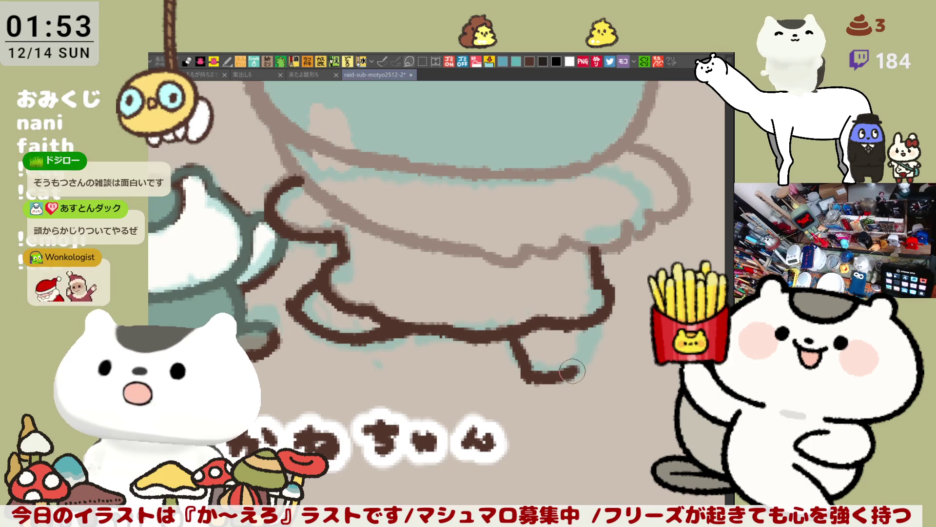
key("ctrl+z")
mouse_move(512, 351)
left_mouse_down()
mouse_move(566, 374)
mouse_move(592, 326)
left_mouse_up()
key("ctrl+z")
left_click_drag(555, 377, 590, 323)
key("ctrl+z")
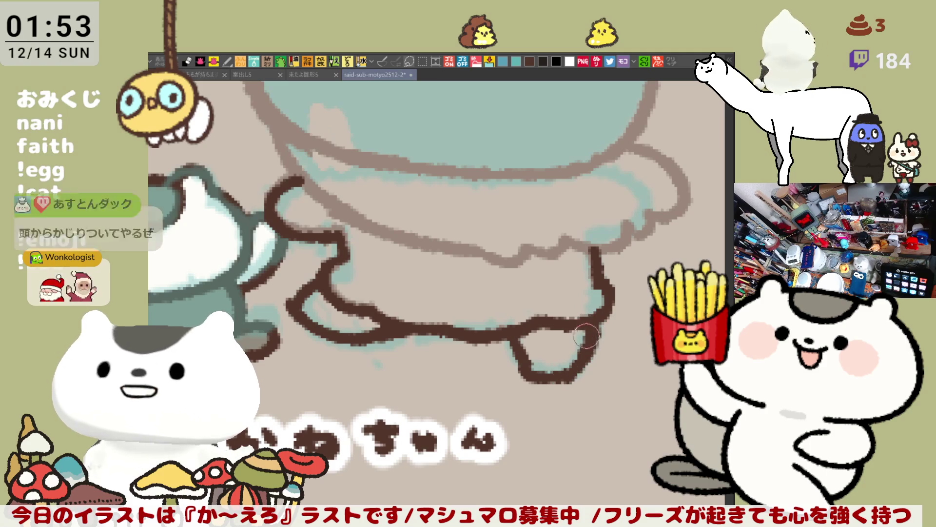
mouse_move(563, 377)
left_mouse_down()
mouse_move(586, 325)
mouse_move(591, 335)
left_mouse_up()
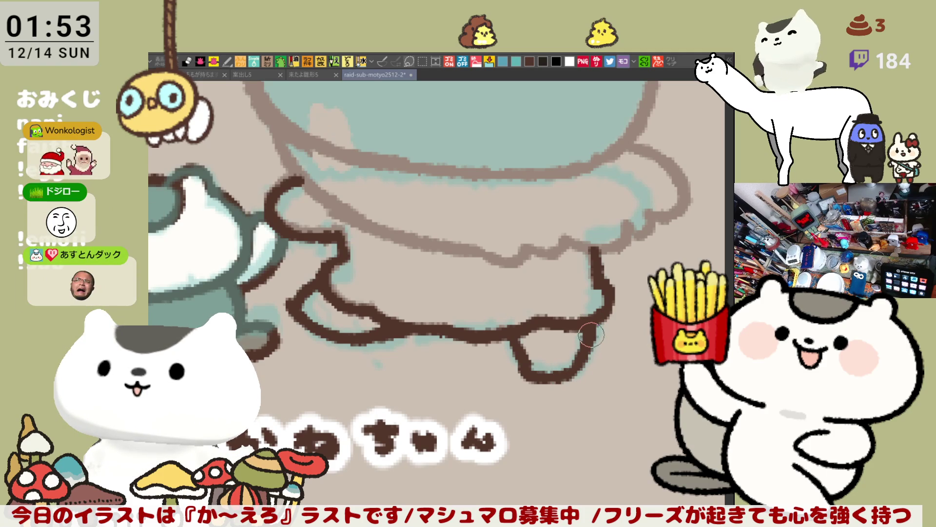
- Ink the waist curve in dark brown and continue it to the right
mouse_move(570, 300)
left_mouse_down()
mouse_move(592, 348)
mouse_move(612, 363)
left_mouse_up()
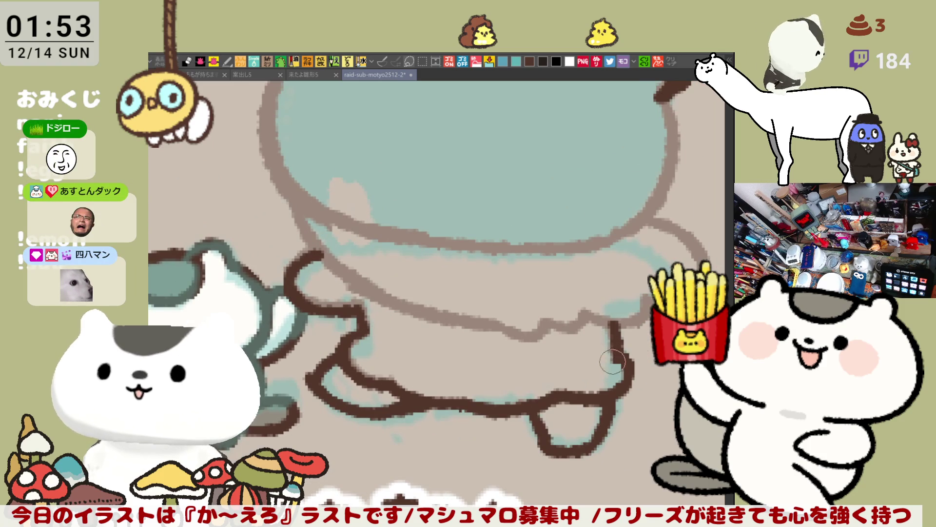
left_click_drag(576, 336, 596, 354)
mouse_move(316, 221)
left_mouse_down()
mouse_move(492, 339)
mouse_move(520, 341)
left_mouse_up()
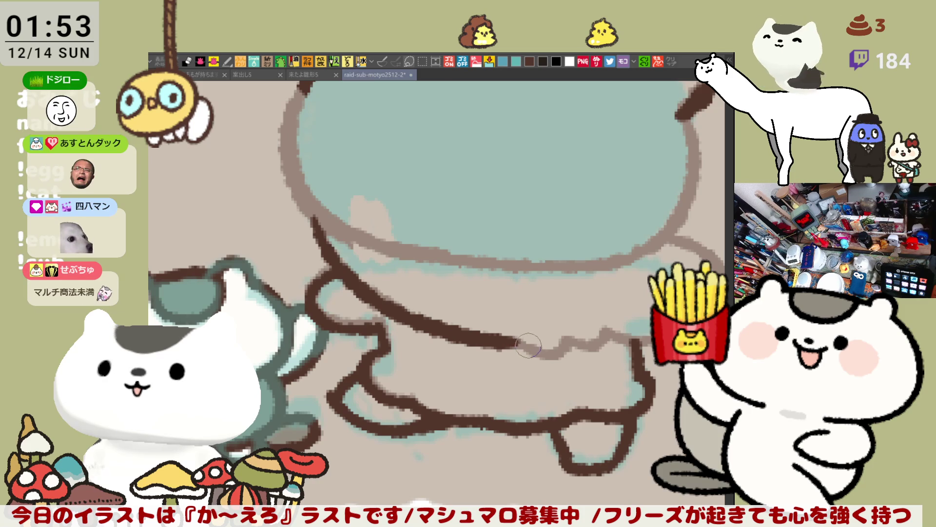
left_click_drag(501, 339, 566, 343)
key("ctrl+z")
left_click_drag(505, 340, 606, 337)
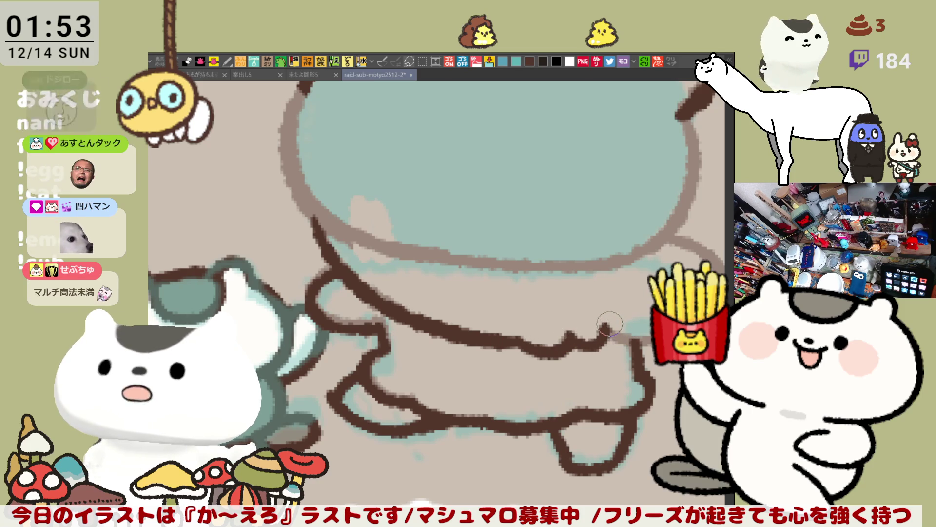
mouse_move(610, 324)
left_mouse_down()
mouse_move(481, 339)
mouse_move(492, 290)
mouse_move(540, 202)
mouse_move(619, 178)
left_mouse_up()
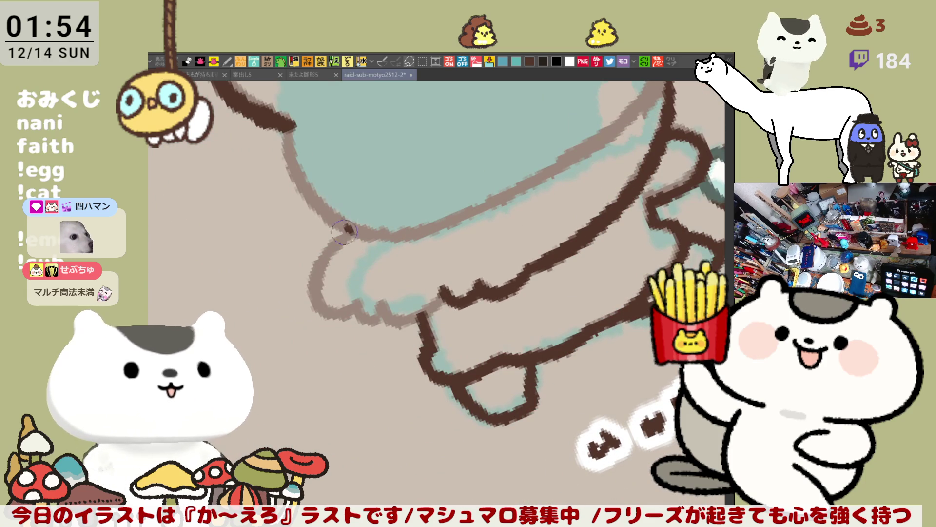
- Retrace the left edge and bottom ruffle outline, redoing strokes until the bottom line fits
mouse_move(353, 224)
left_mouse_down()
mouse_move(334, 241)
mouse_move(349, 316)
left_mouse_up()
key("ctrl+z")
mouse_move(353, 223)
left_mouse_down()
mouse_move(341, 238)
mouse_move(350, 322)
left_mouse_up()
key("ctrl+z")
mouse_move(353, 223)
left_mouse_down()
mouse_move(319, 303)
mouse_move(392, 317)
left_mouse_up()
key("ctrl+z")
mouse_move(353, 223)
left_mouse_down()
mouse_move(331, 310)
mouse_move(397, 317)
mouse_move(441, 294)
left_mouse_up()
key("ctrl+z")
mouse_move(379, 312)
left_mouse_down()
mouse_move(451, 293)
mouse_move(411, 319)
mouse_move(451, 292)
left_mouse_up()
key("ctrl+z")
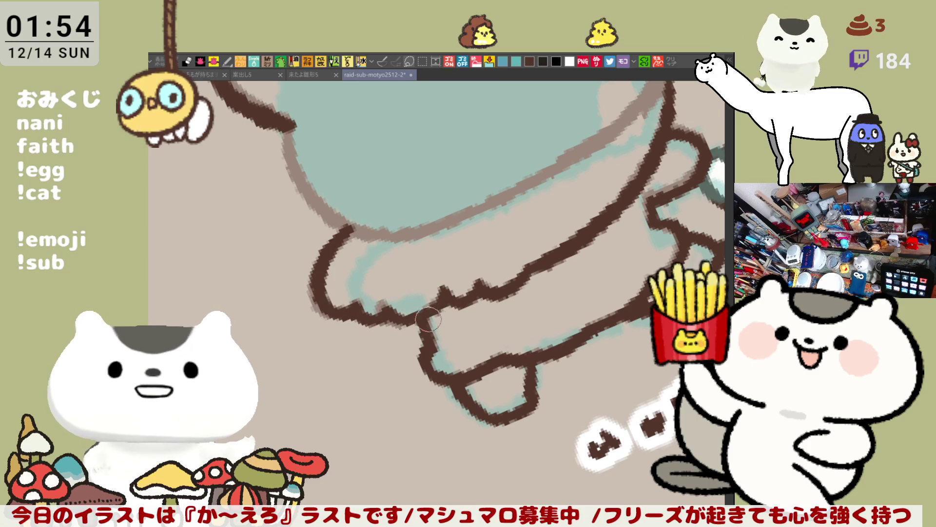
key("ctrl+z")
left_click_drag(380, 313, 452, 293)
key("ctrl+z")
mouse_move(379, 312)
left_mouse_down()
mouse_move(412, 318)
mouse_move(451, 292)
mouse_move(407, 319)
mouse_move(442, 291)
left_mouse_up()
key("ctrl+z")
key("ctrl+z")
left_click_drag(379, 312, 451, 292)
key("ctrl+z")
mouse_move(380, 312)
left_mouse_down()
mouse_move(432, 311)
mouse_move(451, 293)
left_mouse_up()
key("ctrl+z")
left_click_drag(379, 313, 451, 293)
key("ctrl+z")
left_click_drag(383, 312, 445, 291)
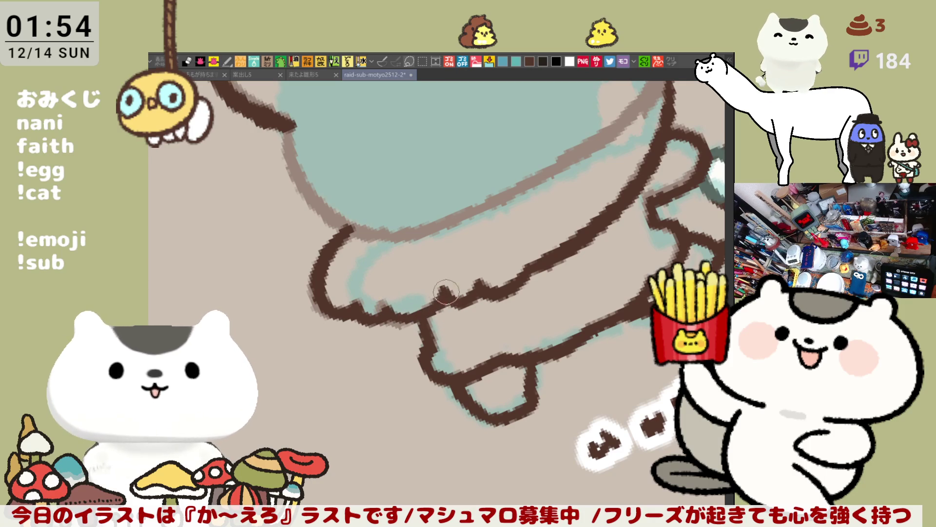
- Darken the figure's left outline with a dark brown stroke
scroll(443, 300, "down", 5)
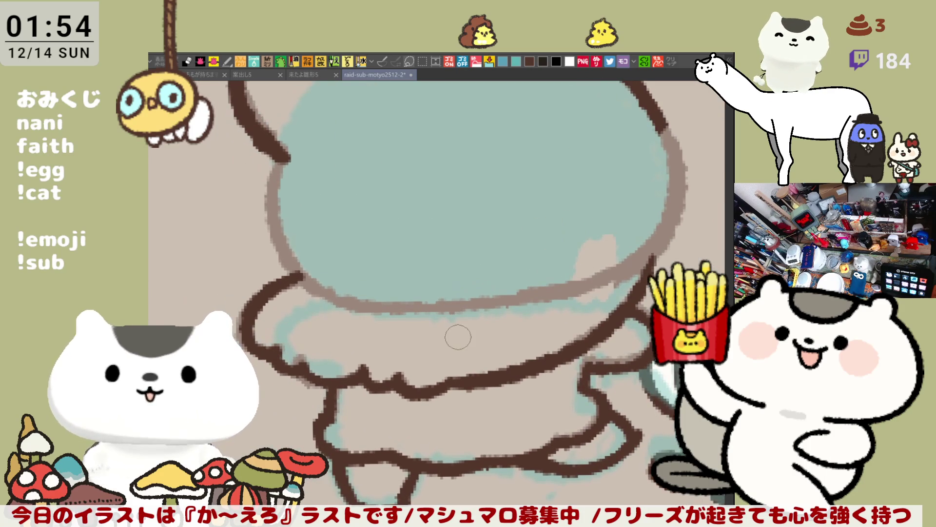
scroll(443, 312, "up", 2)
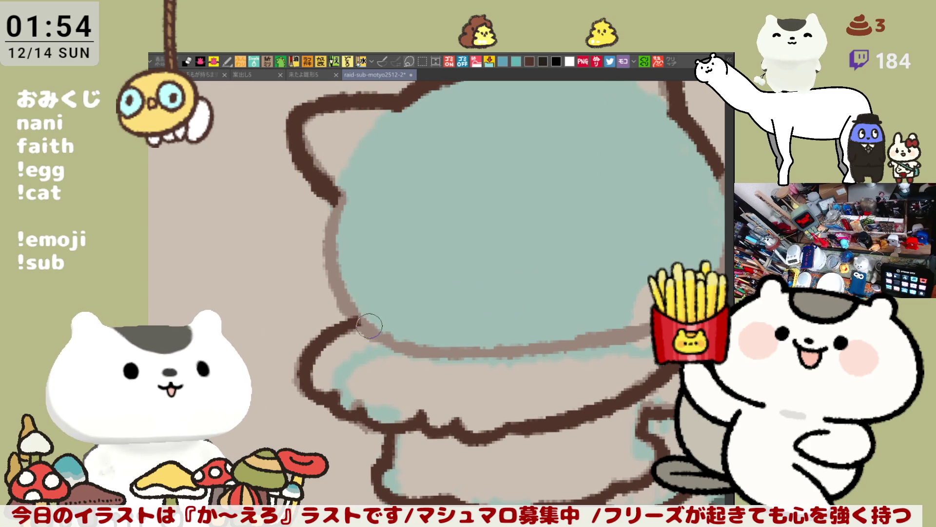
left_click_drag(336, 199, 363, 324)
key("ctrl+z")
left_click_drag(338, 195, 363, 324)
key("ctrl+z")
left_click_drag(336, 198, 362, 316)
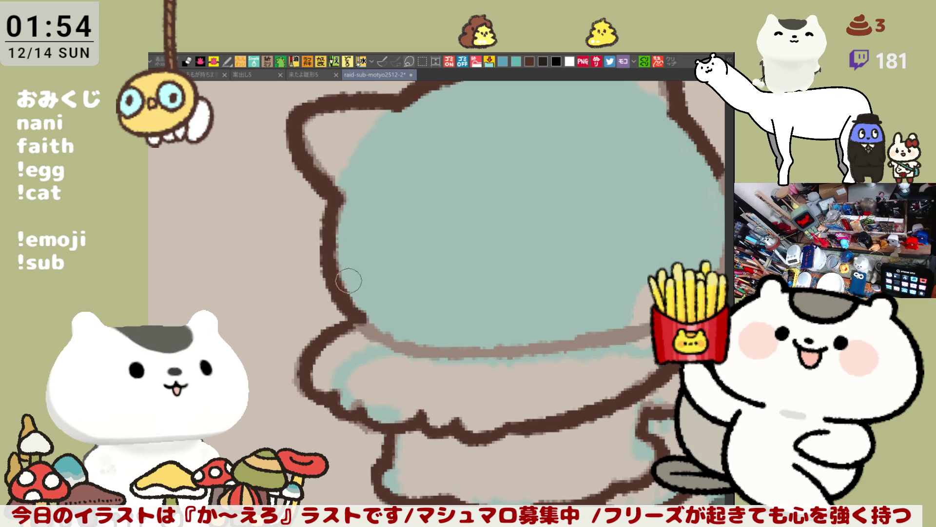
- Try several darker strokes along the lower-left and bottom edges, undoing each attempt
left_click_drag(348, 315, 407, 353)
key("ctrl+z")
mouse_move(341, 317)
left_mouse_down()
mouse_move(431, 353)
mouse_move(495, 345)
left_mouse_up()
key("ctrl+z")
left_click_drag(410, 344, 553, 342)
key("ctrl+z")
mouse_move(409, 341)
left_mouse_down()
mouse_move(580, 335)
mouse_move(511, 346)
mouse_move(534, 345)
left_mouse_up()
key("ctrl+z")
- Ink the figure's lower edge in dark brown, then zoom out to the whole canvas
key("h")
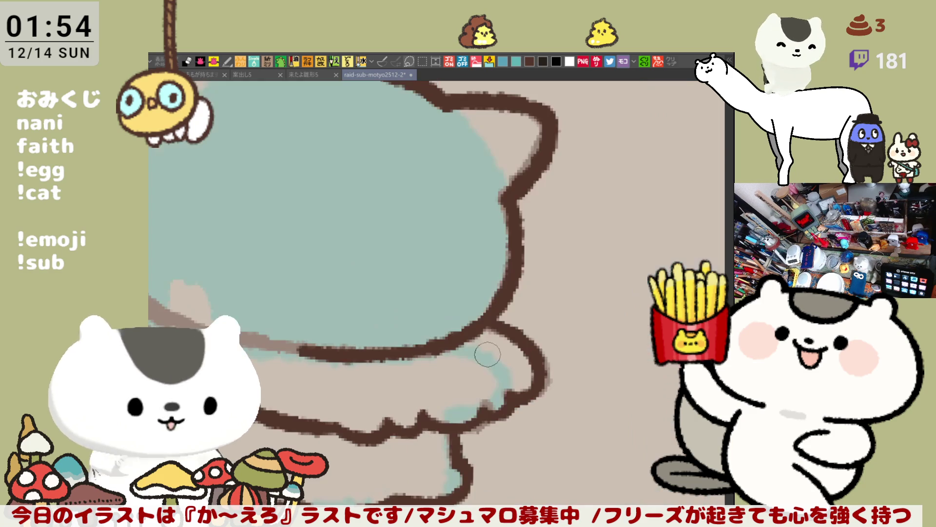
key("h")
mouse_move(341, 214)
left_mouse_down()
mouse_move(320, 293)
mouse_move(351, 337)
mouse_move(446, 378)
left_mouse_up()
key("ctrl+z")
key("ctrl+z")
left_click_drag(336, 321, 463, 378)
key("ctrl+z")
mouse_move(339, 321)
left_mouse_down()
mouse_move(416, 370)
mouse_move(519, 380)
left_mouse_up()
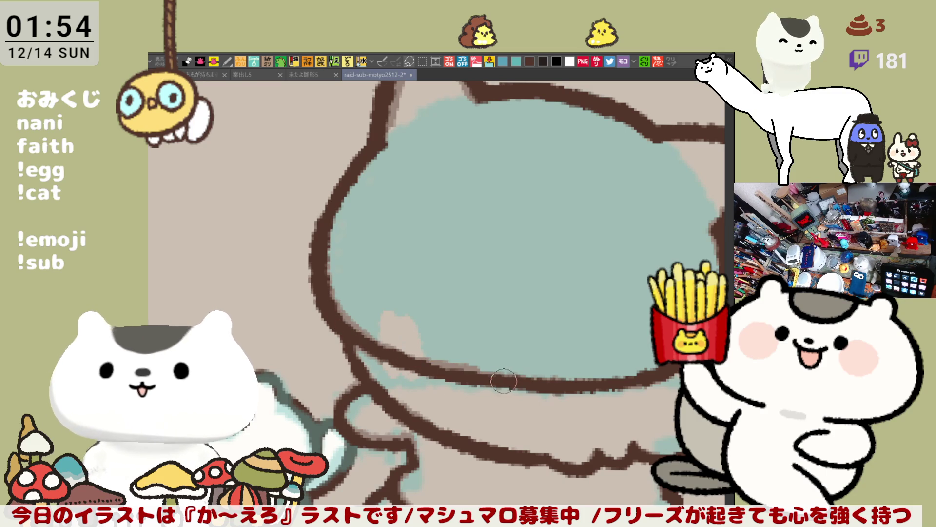
key("minus")
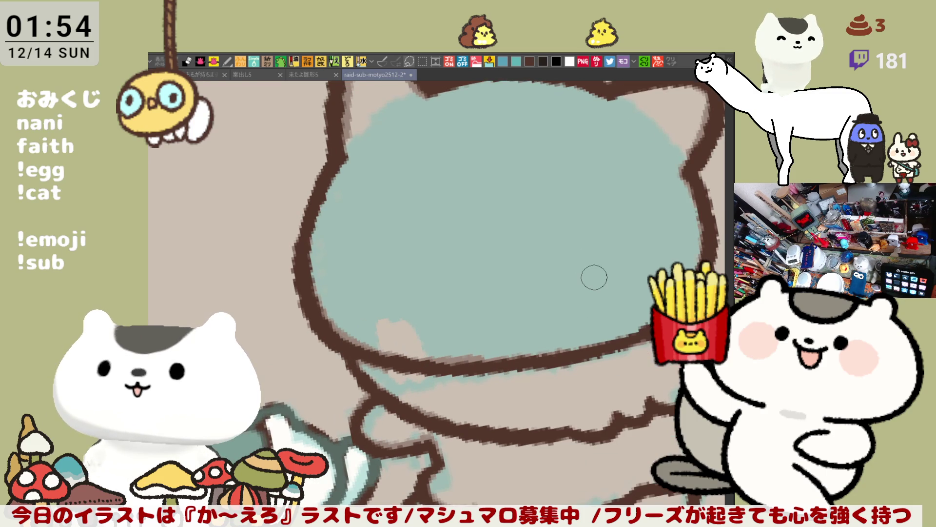
key("minus")
- Retrace short sections of the lower body and right side outlines in darker brown
scroll(585, 282, "up", 3)
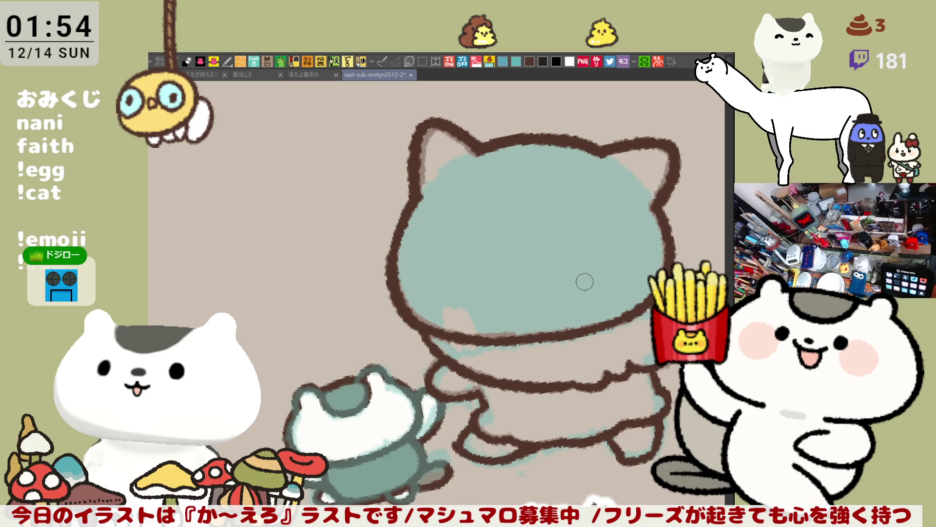
scroll(585, 282, "down", 2)
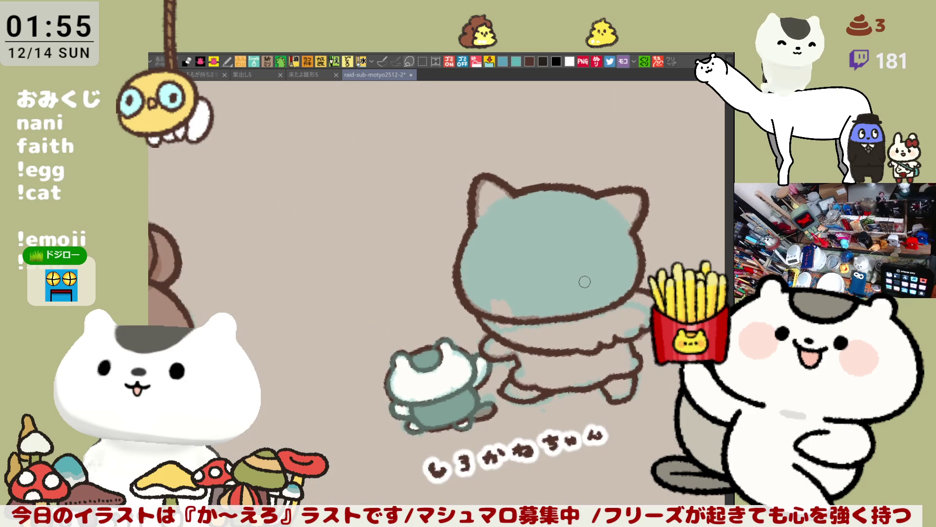
scroll(584, 282, "up", 3)
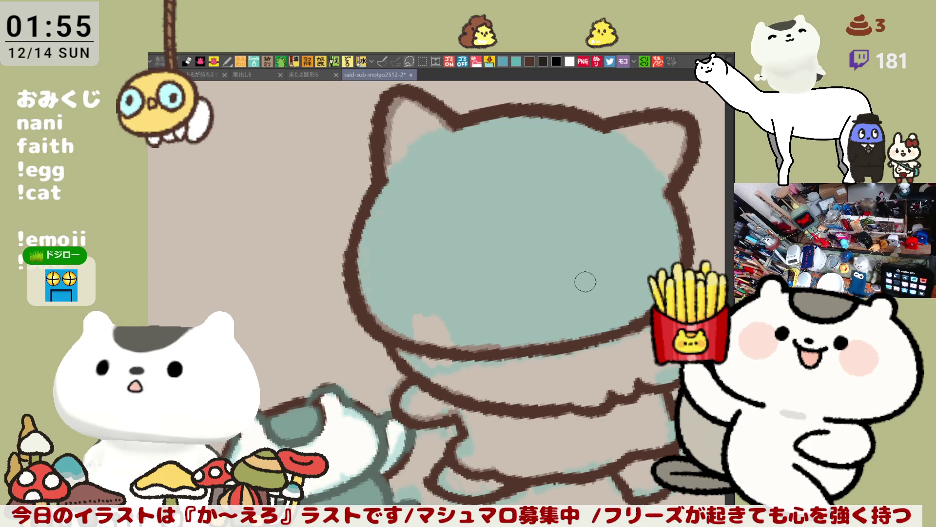
left_click_drag(417, 355, 339, 277)
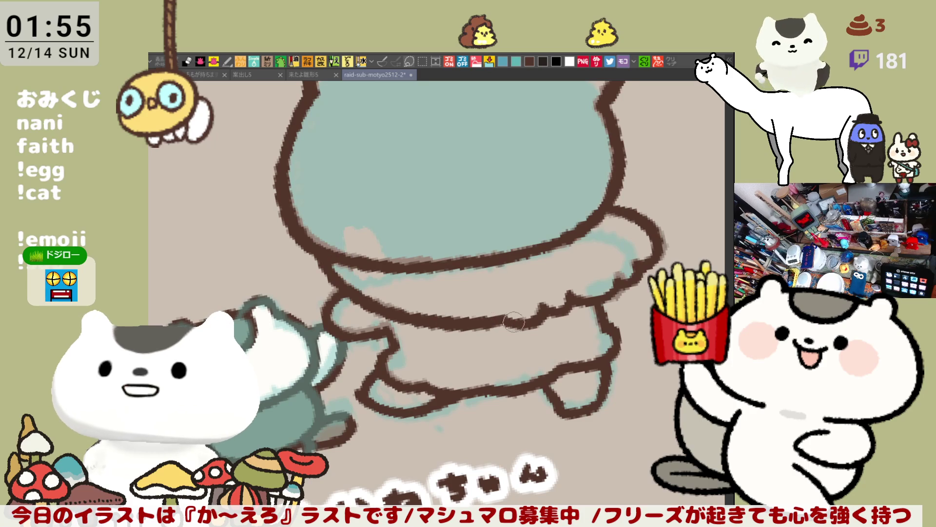
left_click_drag(542, 313, 619, 284)
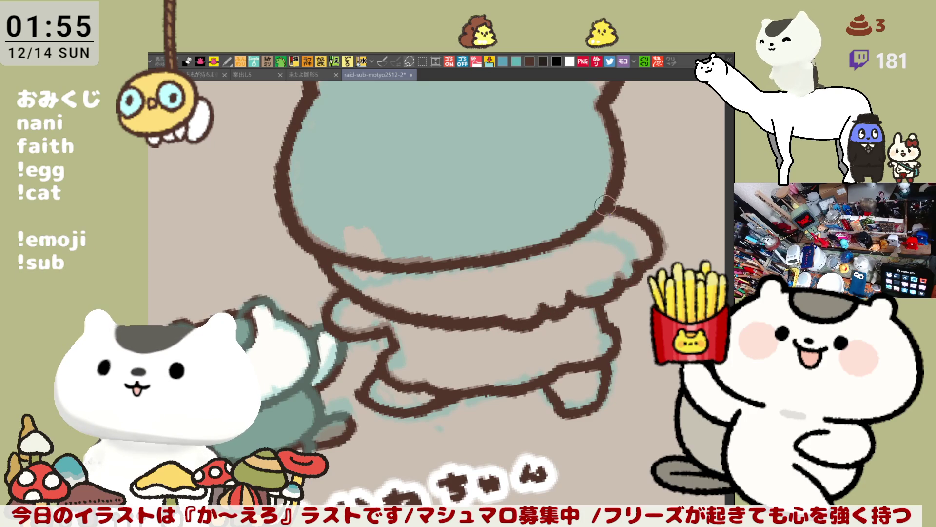
left_click_drag(620, 210, 634, 220)
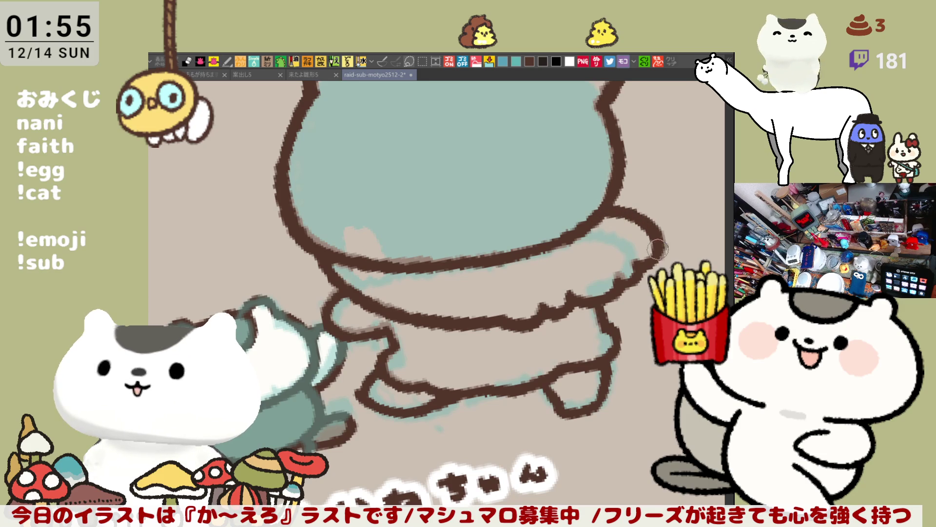
scroll(536, 263, "left", 2)
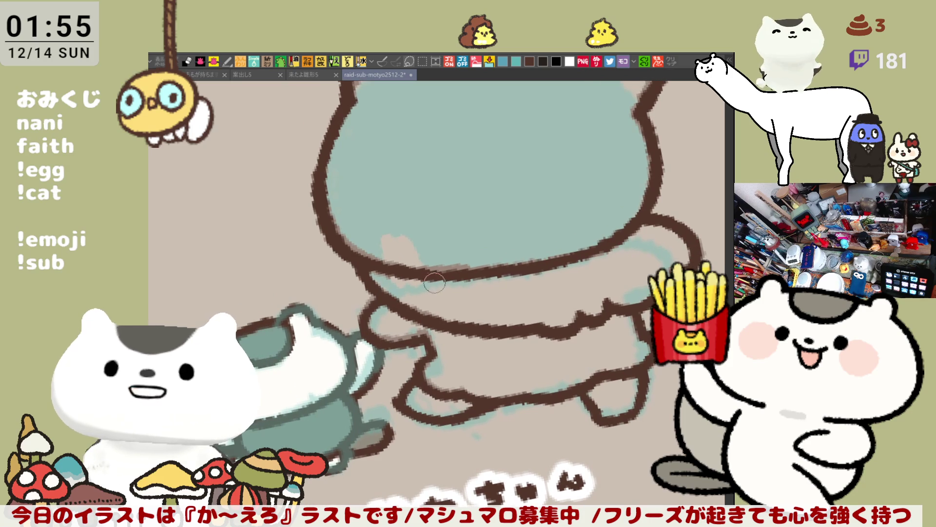
left_click_drag(425, 275, 532, 268)
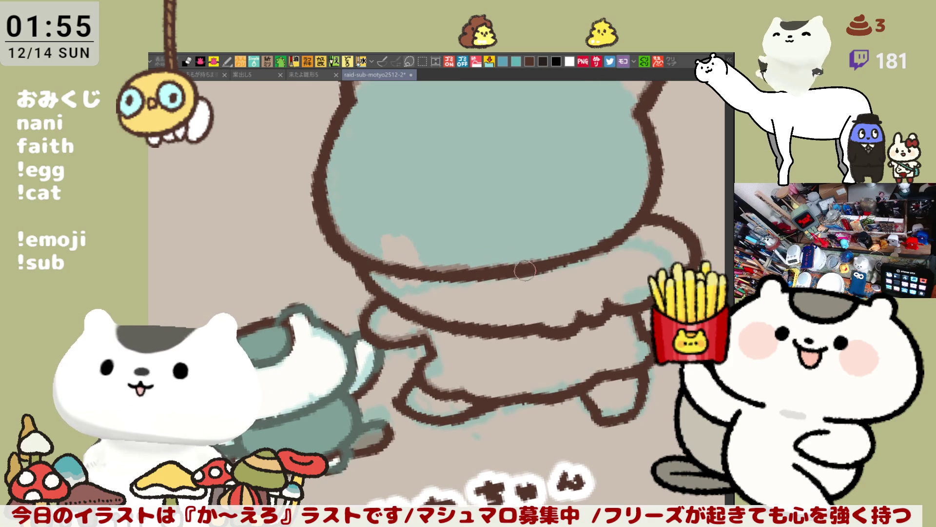
scroll(565, 273, "down", 2)
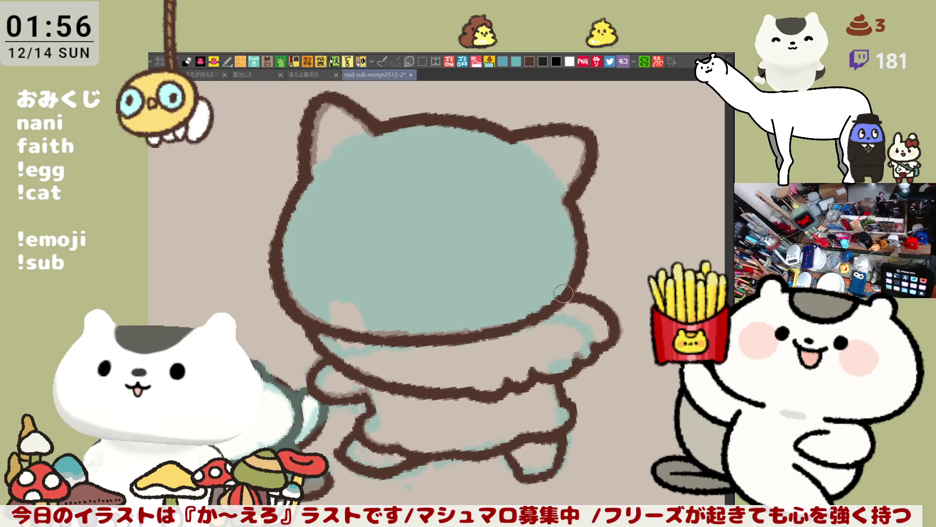
- Draw a curved limb outline right of the head and join it to the head line
mouse_move(588, 244)
left_mouse_down()
mouse_move(631, 259)
mouse_move(651, 295)
mouse_move(602, 244)
mouse_move(656, 282)
left_mouse_up()
key("ctrl+z")
key("ctrl+z")
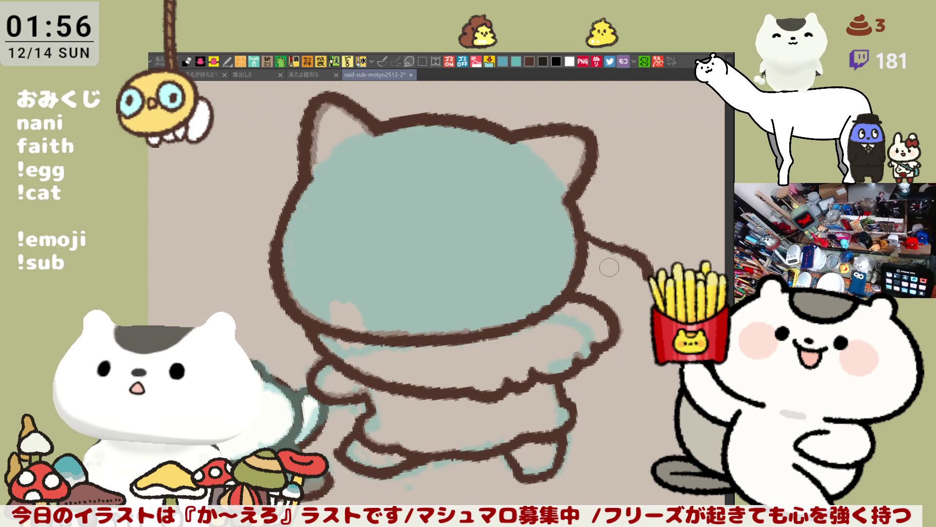
key("ctrl+z")
mouse_move(587, 236)
left_mouse_down()
mouse_move(627, 254)
mouse_move(654, 288)
left_mouse_up()
key("ctrl+z")
left_click_drag(585, 234, 648, 273)
left_click_drag(581, 265, 643, 287)
key("ctrl+z")
left_click_drag(578, 259, 621, 285)
key("ctrl+z")
key("ctrl+z")
left_click_drag(585, 236, 644, 293)
key("ctrl+z")
mouse_move(585, 234)
left_mouse_down()
mouse_move(612, 247)
mouse_move(641, 293)
left_mouse_up()
mouse_move(584, 243)
left_mouse_down()
mouse_move(608, 251)
mouse_move(622, 291)
left_mouse_up()
left_click_drag(585, 266, 628, 292)
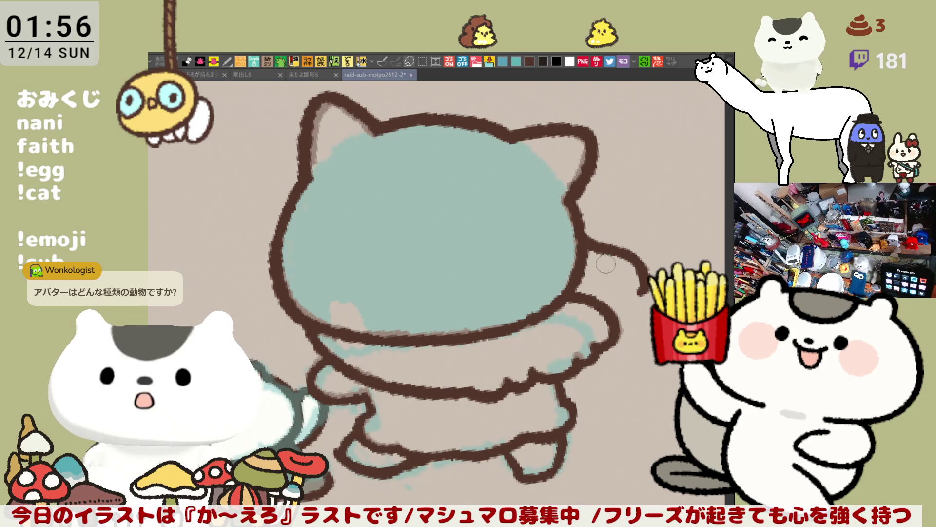
- Redraw and darken the limb's lower edge near the head
left_click_drag(586, 258, 620, 279)
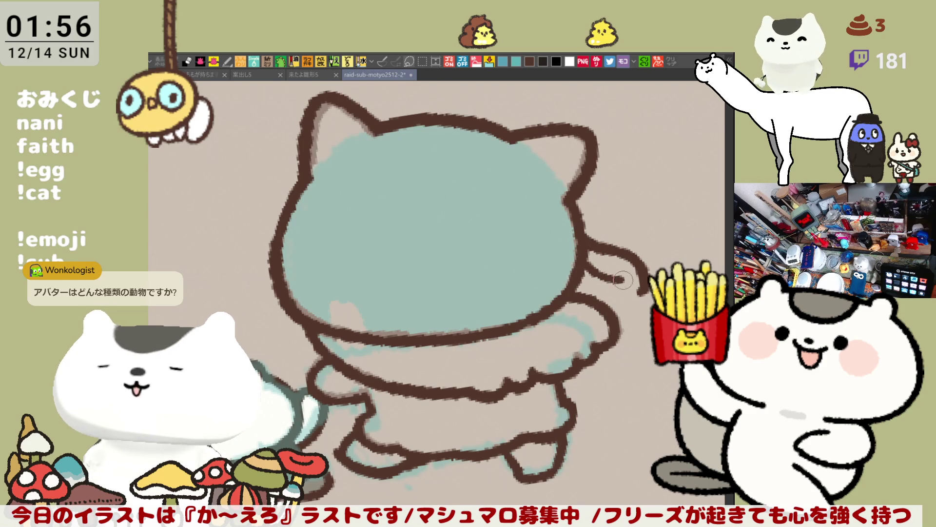
key("ctrl+z")
left_click_drag(578, 256, 616, 281)
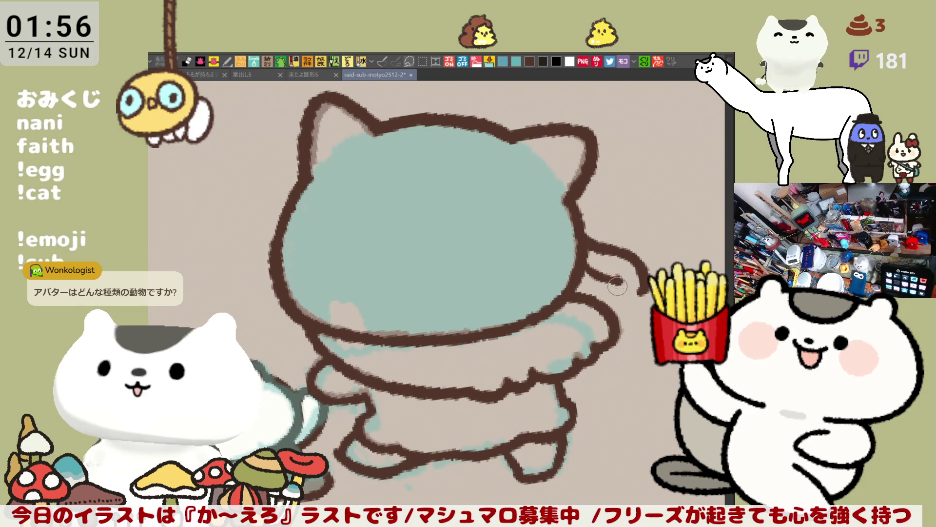
key("ctrl+z")
left_click_drag(578, 256, 621, 285)
key("ctrl+z")
mouse_move(576, 250)
left_mouse_down()
mouse_move(607, 281)
mouse_move(640, 292)
left_mouse_up()
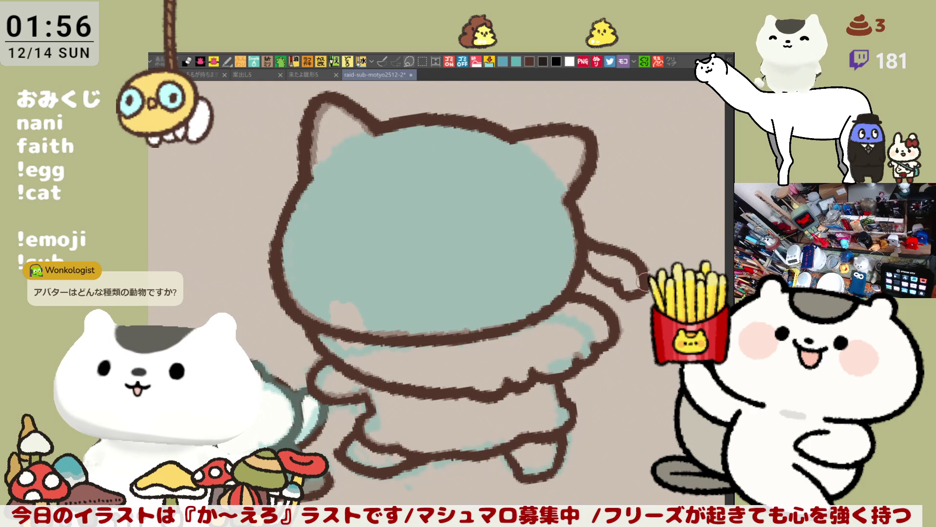
left_click_drag(584, 266, 614, 282)
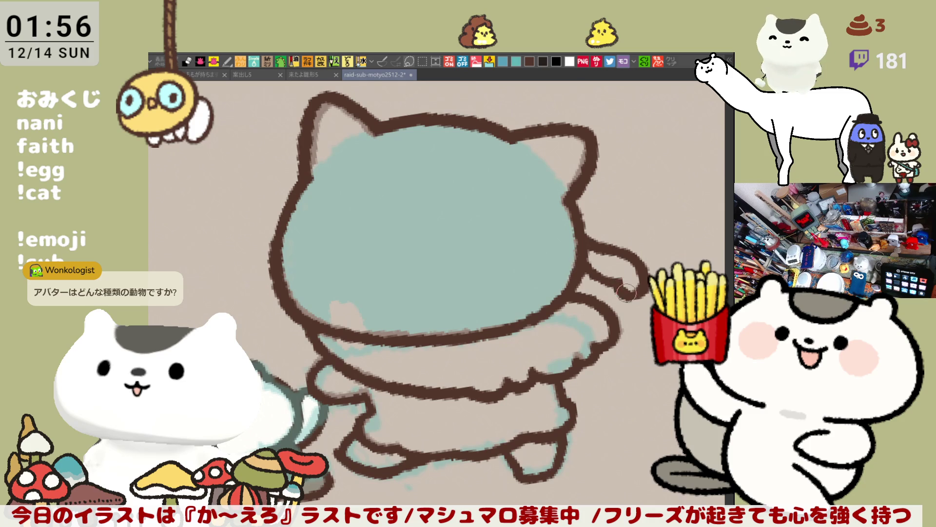
mouse_move(580, 296)
left_mouse_down()
mouse_move(619, 292)
mouse_move(609, 282)
left_mouse_up()
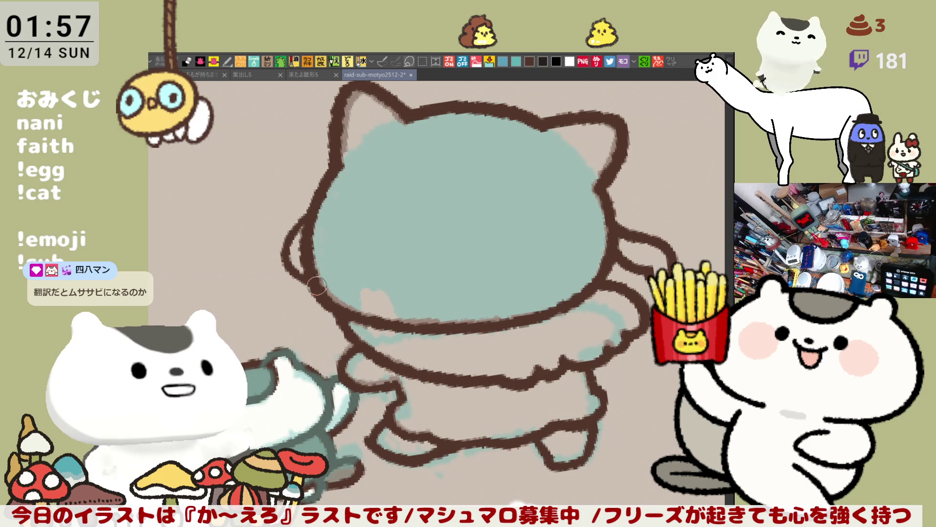
- Brush a curved outline left of the head, then pan around to check the figure
mouse_move(311, 222)
left_mouse_down()
mouse_move(286, 264)
mouse_move(320, 290)
left_mouse_up()
key("ctrl+z")
left_click_drag(302, 219, 319, 290)
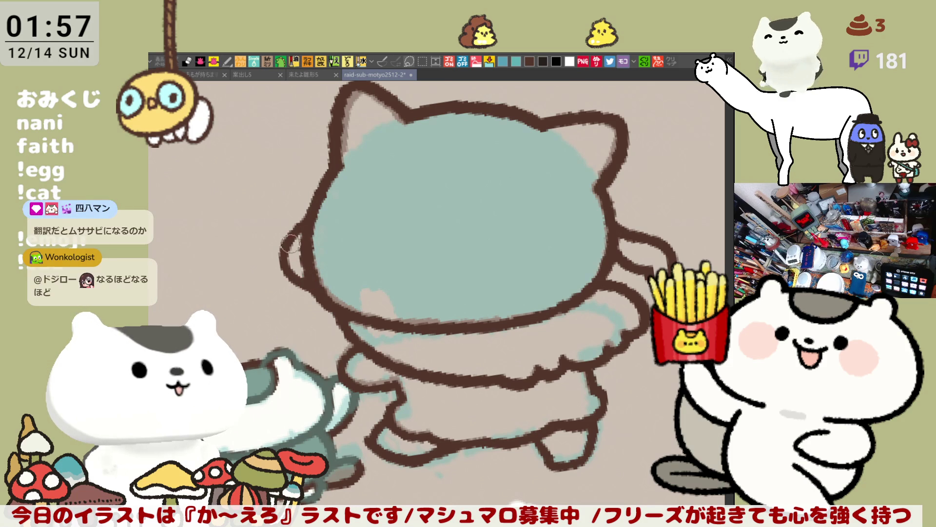
mouse_move(307, 222)
left_mouse_down()
mouse_move(290, 246)
mouse_move(308, 300)
left_mouse_up()
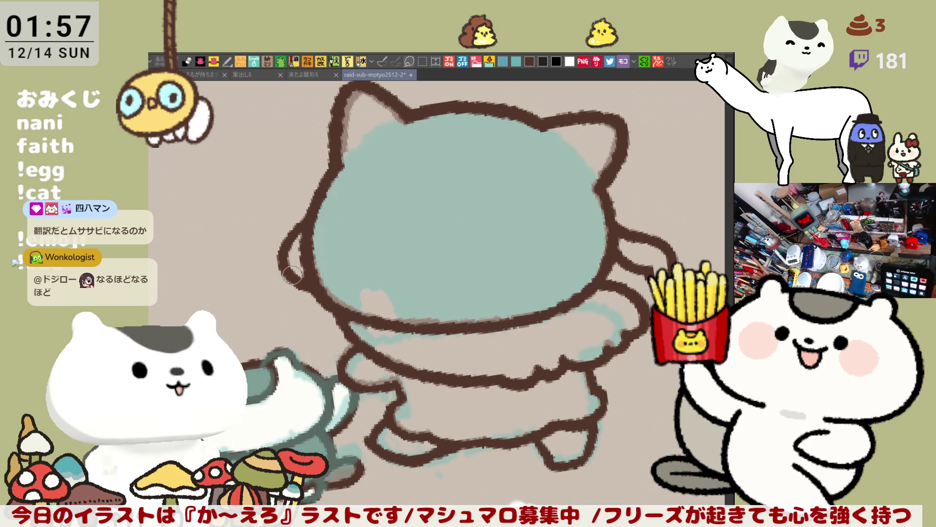
key("ctrl+z")
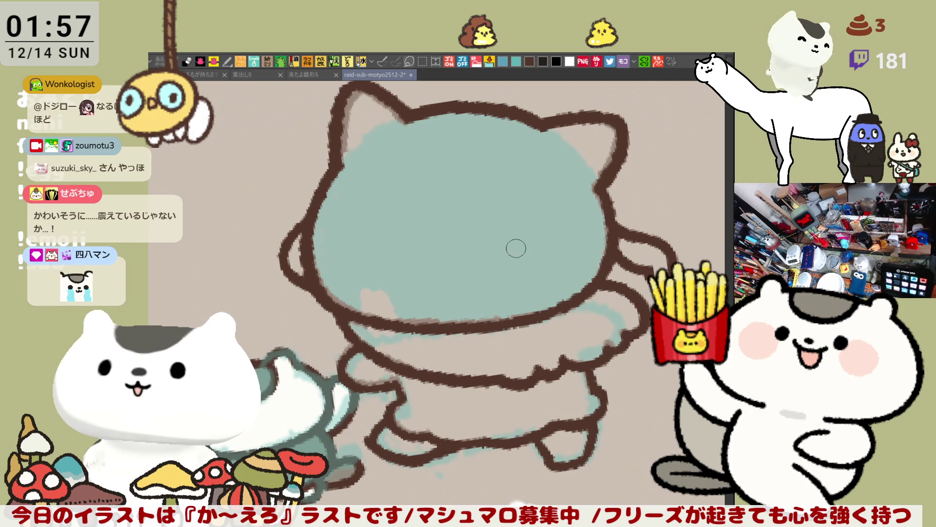
scroll(515, 246, "down", 3)
scroll(515, 246, "right", 3)
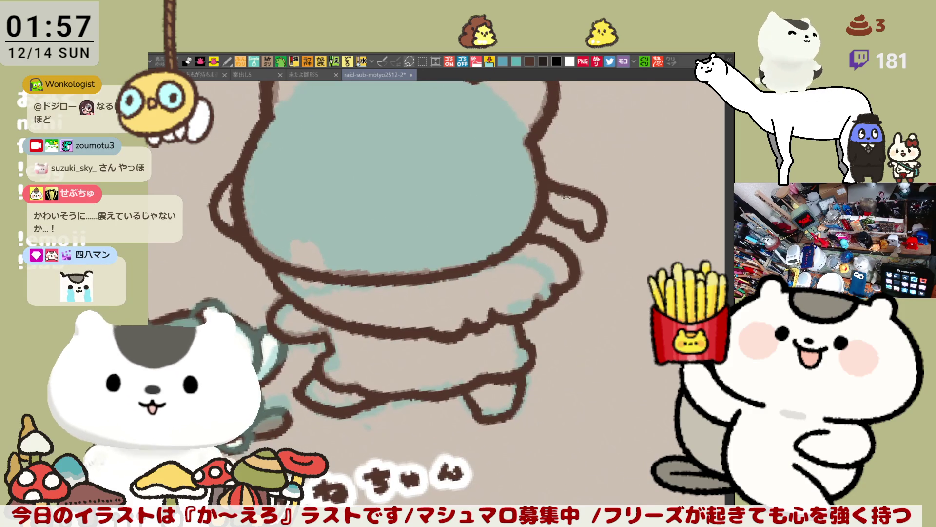
scroll(569, 208, "left", 1)
scroll(580, 217, "up", 2)
scroll(580, 217, "left", 2)
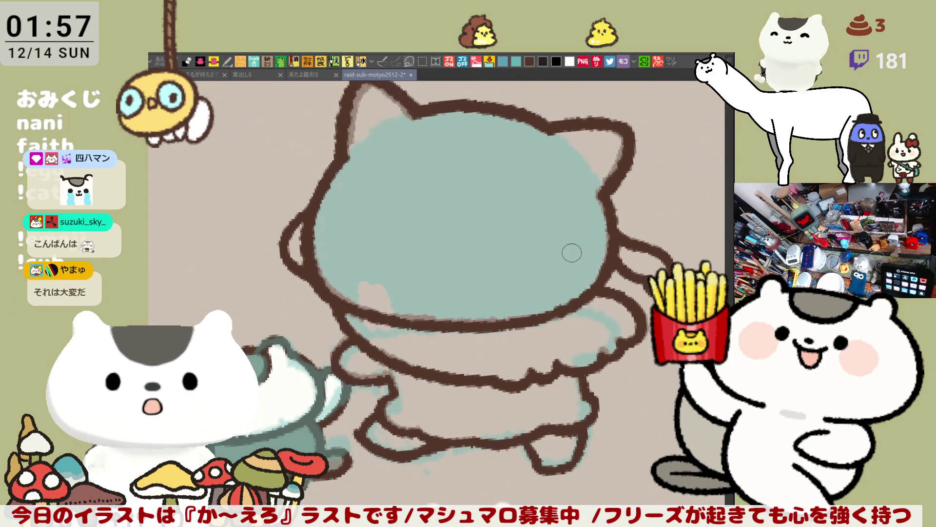
left_click_drag(438, 292, 454, 321)
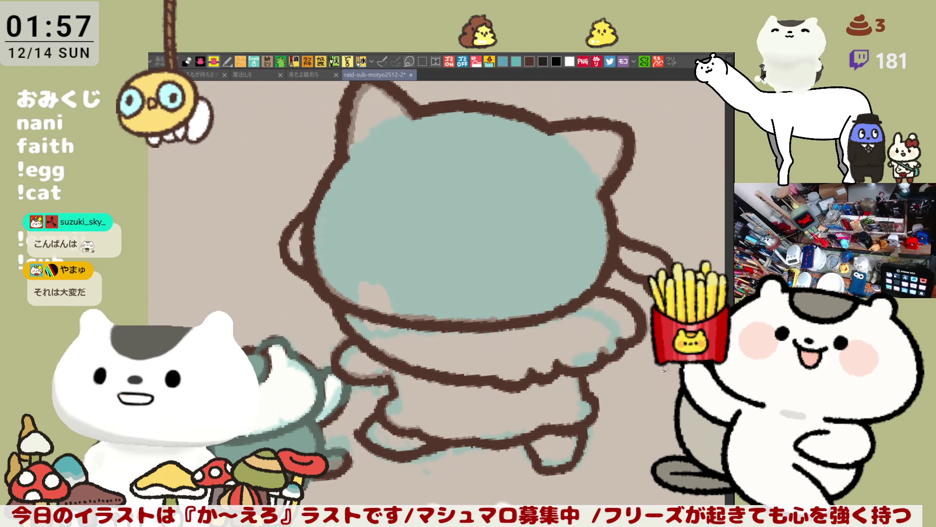
left_click_drag(670, 391, 651, 440)
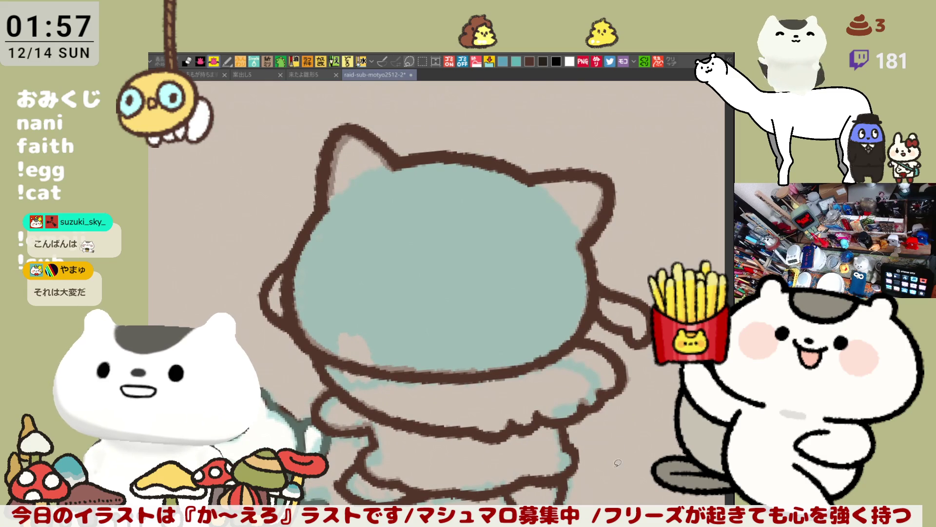
- Lasso-fill the figure's body grey-purple instead of teal and dab a pale mark on the lower body
mouse_move(223, 312)
left_mouse_down()
mouse_move(331, 118)
mouse_move(692, 269)
mouse_move(698, 302)
left_mouse_up()
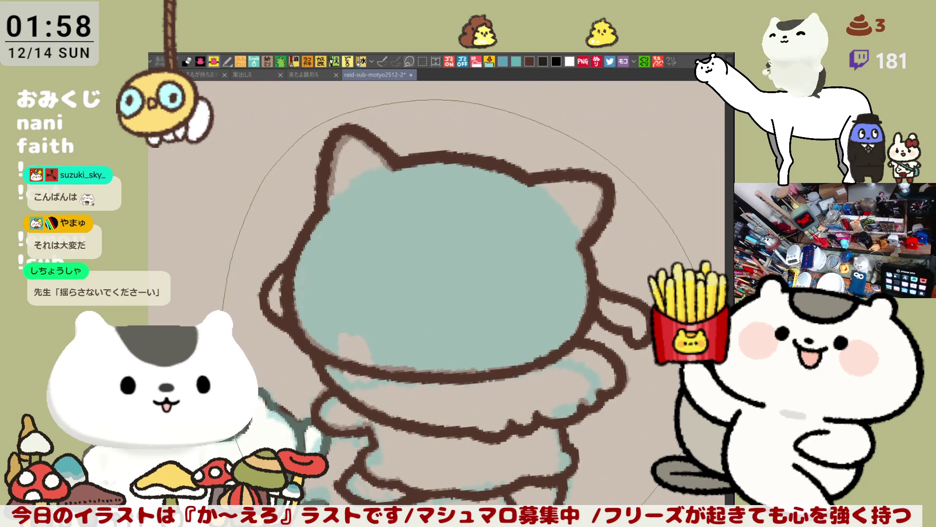
left_click_drag(648, 502, 570, 415)
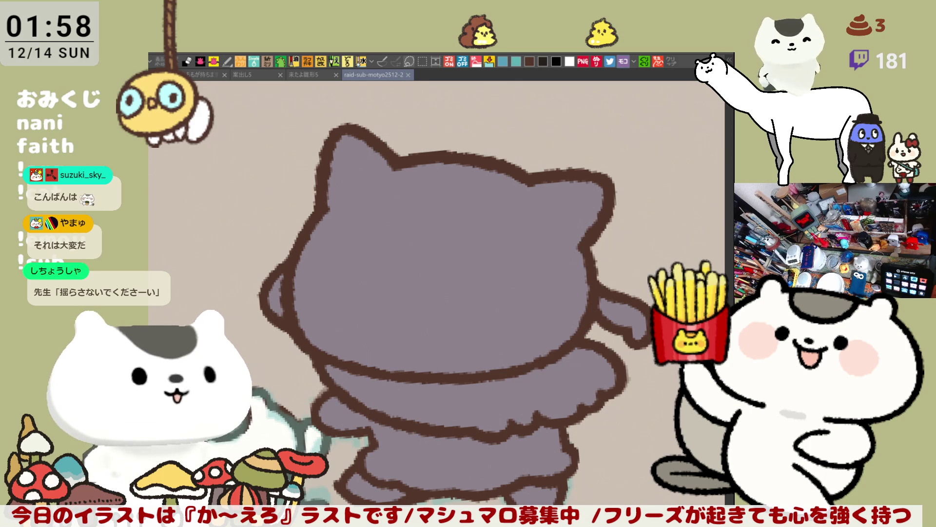
left_click(410, 434)
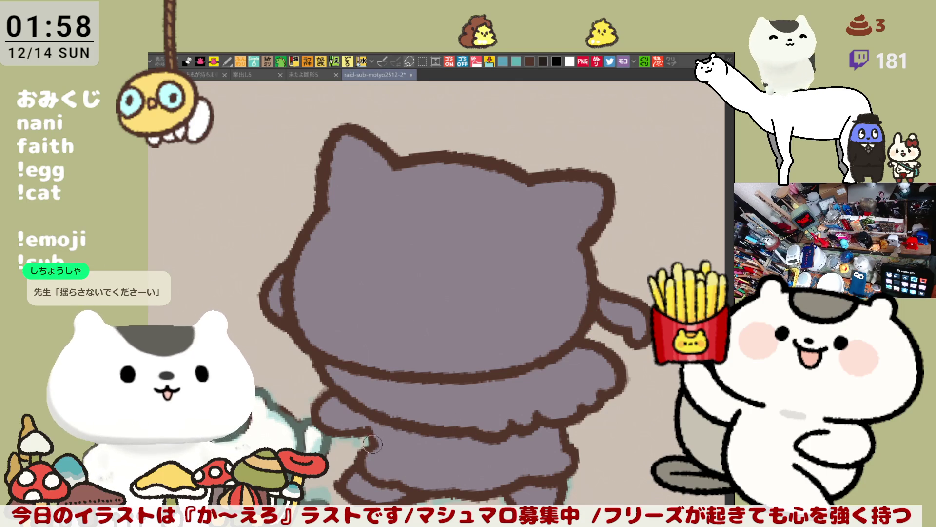
- Paint pale lavender horizontal stripes across the figure's lower body
left_click_drag(376, 451, 441, 474)
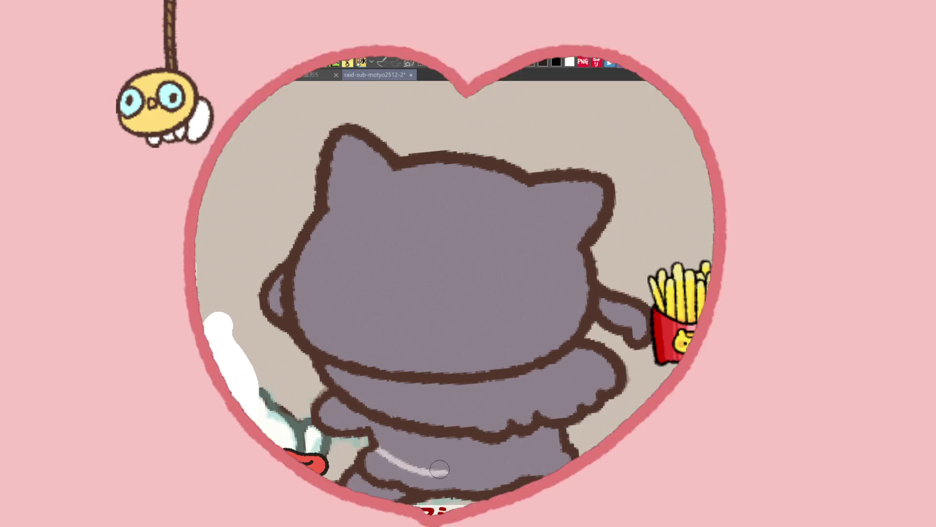
key("ctrl+z")
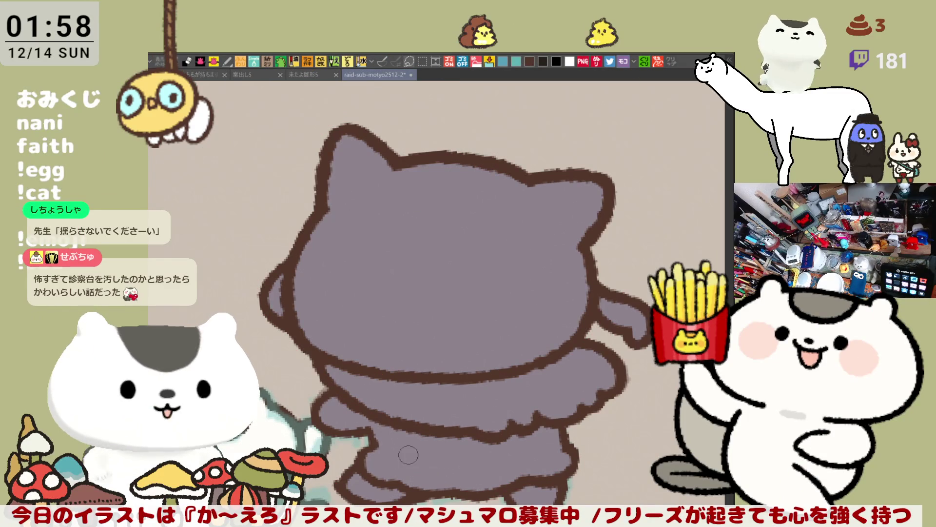
mouse_move(375, 445)
left_mouse_down()
mouse_move(466, 471)
mouse_move(562, 443)
left_mouse_up()
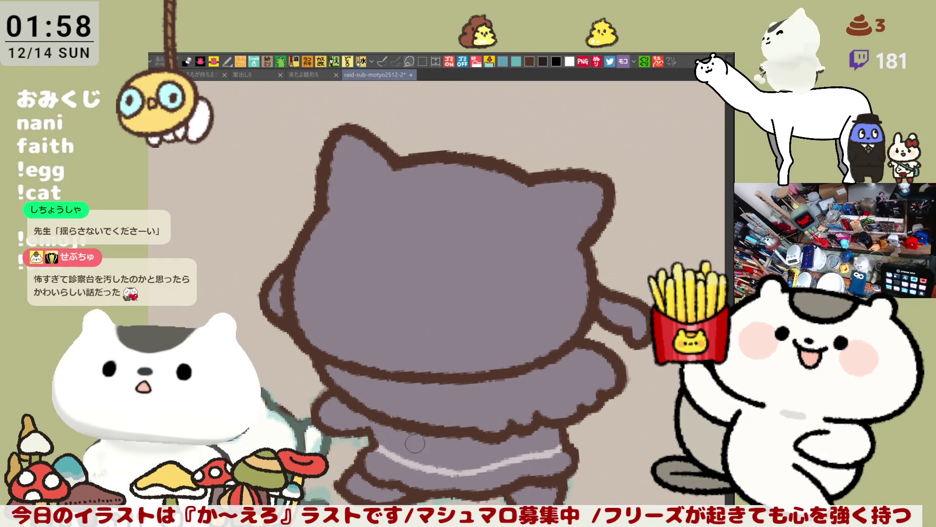
mouse_move(371, 451)
left_mouse_down()
mouse_move(458, 472)
mouse_move(497, 468)
mouse_move(460, 471)
left_mouse_up()
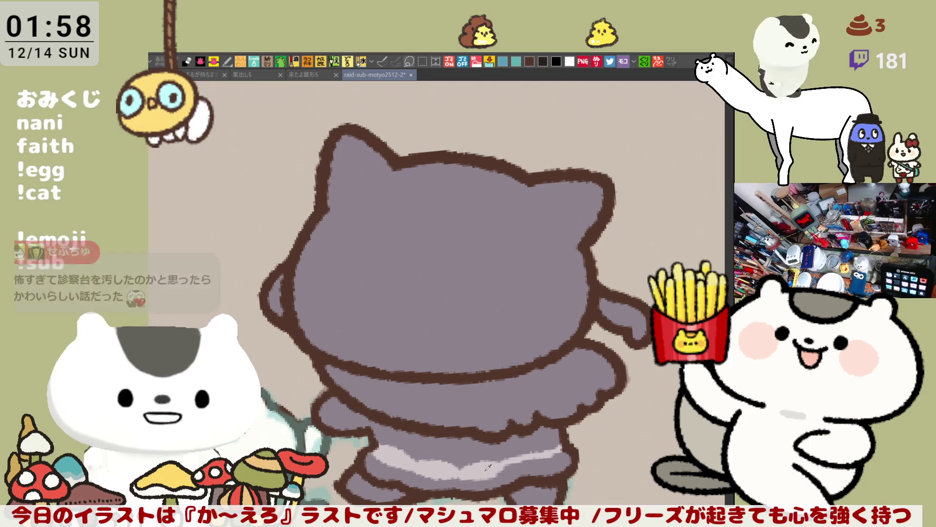
mouse_move(526, 458)
left_mouse_down()
mouse_move(567, 449)
mouse_move(456, 471)
mouse_move(493, 472)
mouse_move(550, 455)
left_mouse_up()
mouse_move(384, 431)
left_mouse_down()
mouse_move(444, 442)
mouse_move(547, 425)
mouse_move(524, 437)
mouse_move(443, 444)
mouse_move(366, 413)
mouse_move(372, 431)
left_mouse_up()
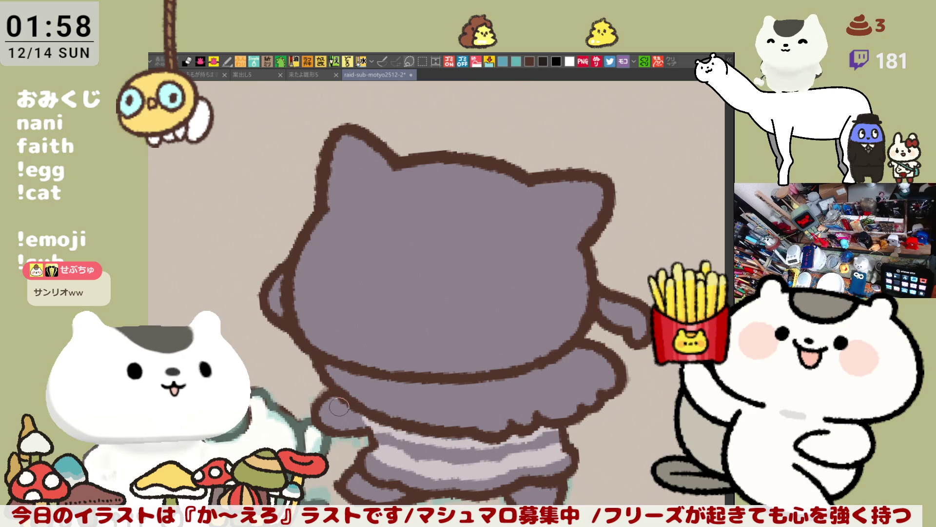
- Lighten the lower-left edge of the body
mouse_move(338, 406)
left_mouse_down()
mouse_move(339, 426)
mouse_move(336, 408)
mouse_move(329, 415)
left_mouse_up()
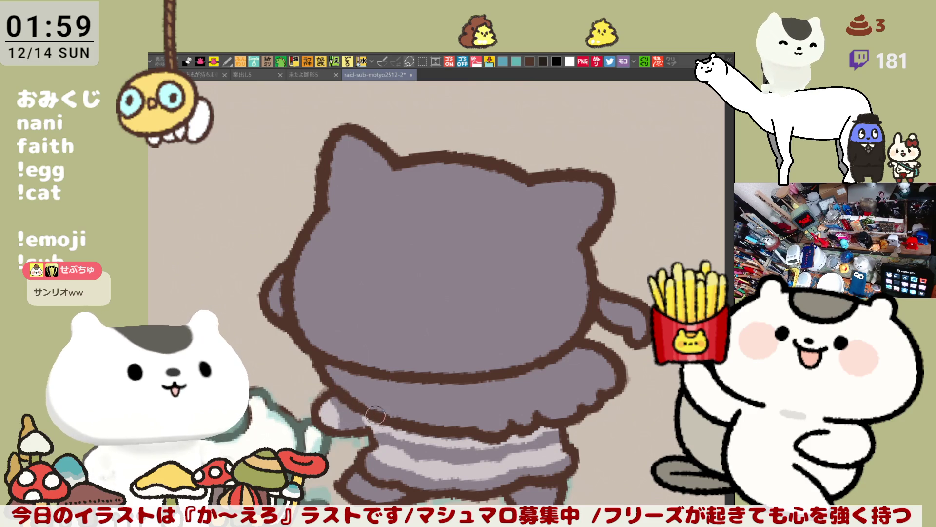
left_click_drag(351, 406, 361, 425)
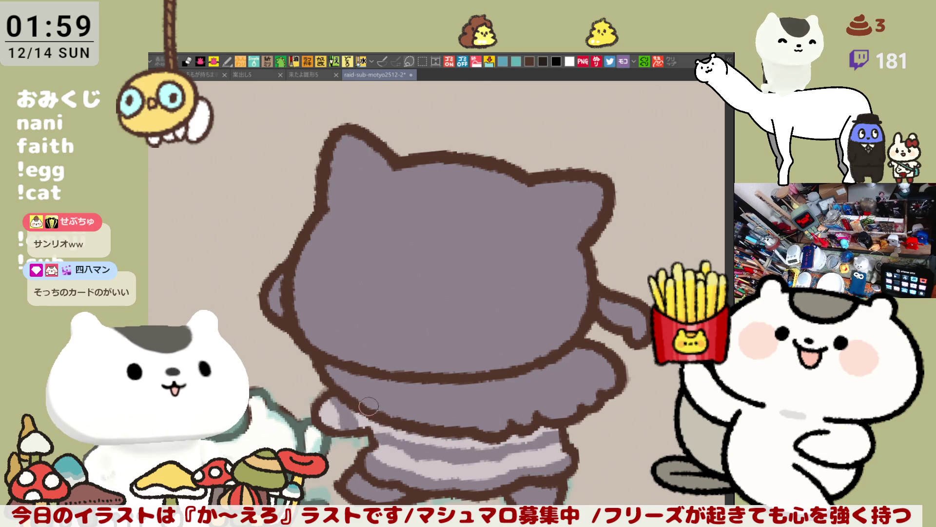
left_click_drag(459, 380, 425, 353)
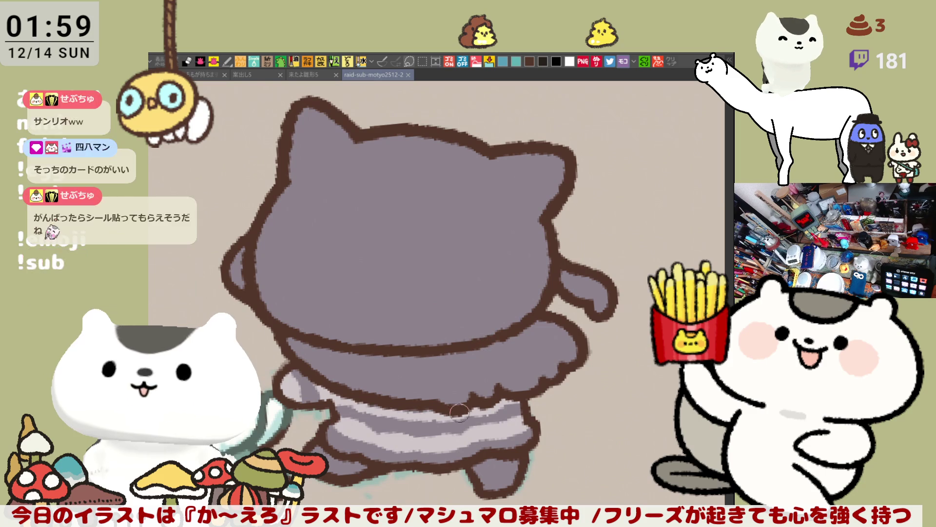
- Darken the ear outline, then draw a small brown cat head in blank canvas space
scroll(469, 310, "up", 3)
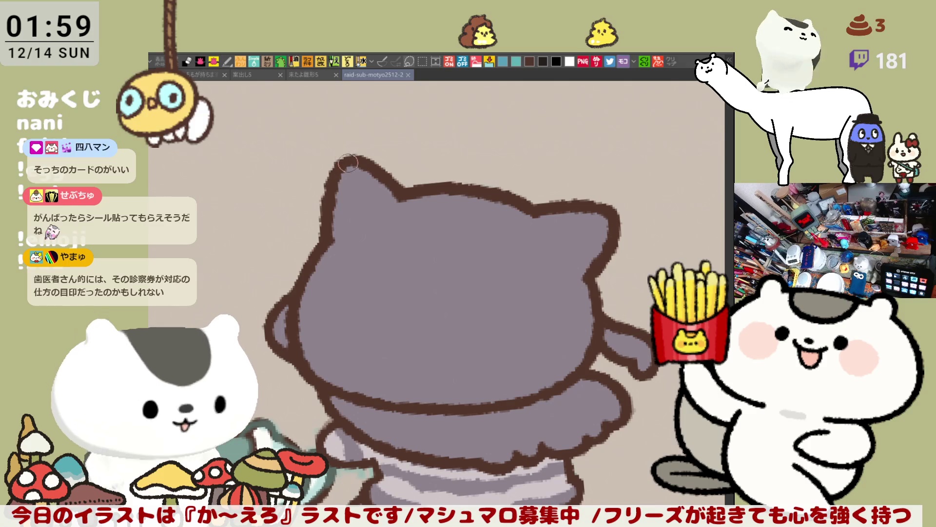
left_click_drag(352, 162, 373, 177)
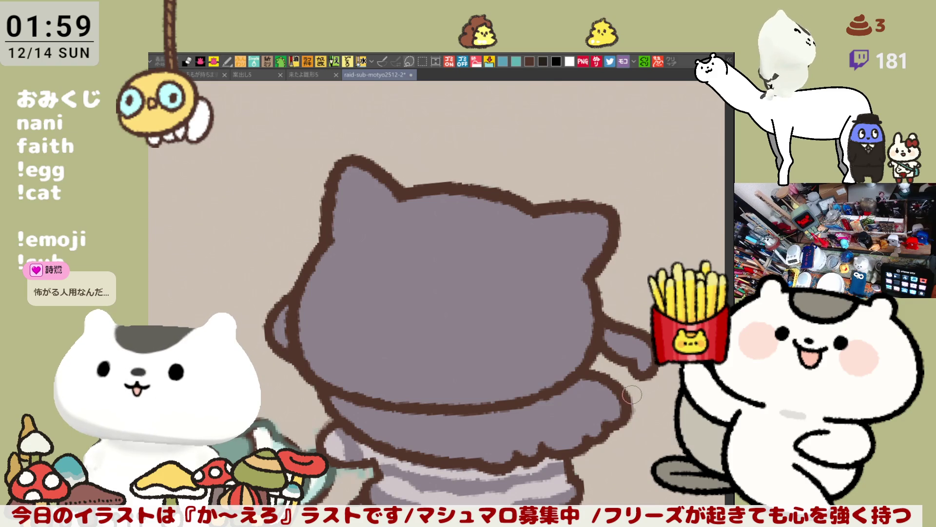
scroll(478, 286, "down", 2)
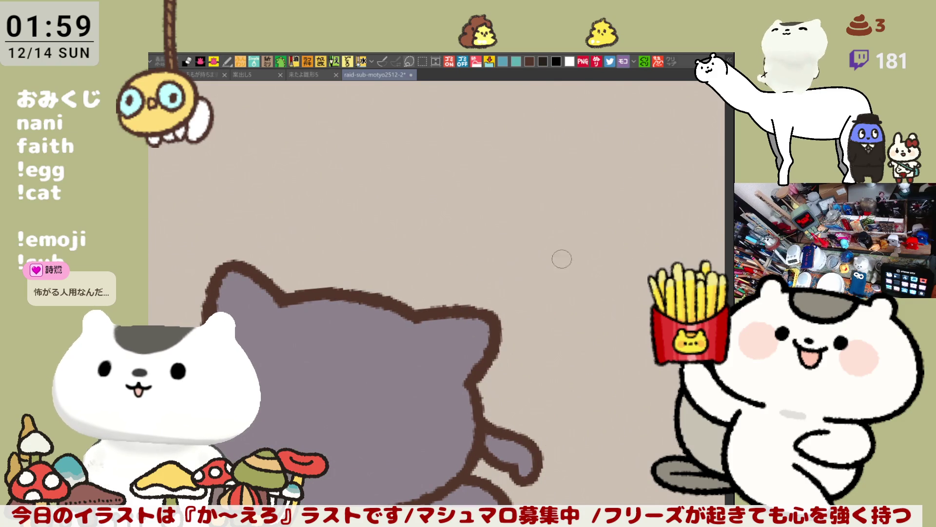
mouse_move(584, 153)
left_mouse_down()
mouse_move(437, 251)
mouse_move(461, 220)
mouse_move(507, 205)
mouse_move(535, 210)
left_mouse_up()
mouse_move(446, 233)
left_mouse_down()
mouse_move(430, 256)
mouse_move(480, 284)
left_mouse_up()
mouse_move(526, 200)
left_mouse_down()
mouse_move(561, 242)
mouse_move(539, 271)
left_mouse_up()
- Add squinting eyes, a paw, mouth, leg and small foot to the cat doodle
mouse_move(469, 238)
left_mouse_down()
mouse_move(481, 249)
mouse_move(522, 238)
mouse_move(500, 214)
mouse_move(502, 244)
left_mouse_up()
mouse_move(484, 285)
left_mouse_down()
mouse_move(537, 266)
mouse_move(526, 278)
mouse_move(561, 293)
left_mouse_up()
left_click_drag(485, 287, 490, 306)
mouse_move(507, 258)
left_mouse_down()
mouse_move(500, 275)
mouse_move(525, 273)
mouse_move(512, 268)
mouse_move(524, 271)
mouse_move(519, 260)
mouse_move(518, 279)
left_mouse_up()
key("ctrl+z")
mouse_move(481, 215)
left_mouse_down()
mouse_move(509, 213)
mouse_move(487, 214)
left_mouse_up()
left_click_drag(497, 308, 469, 309)
scroll(451, 217, "up", 3)
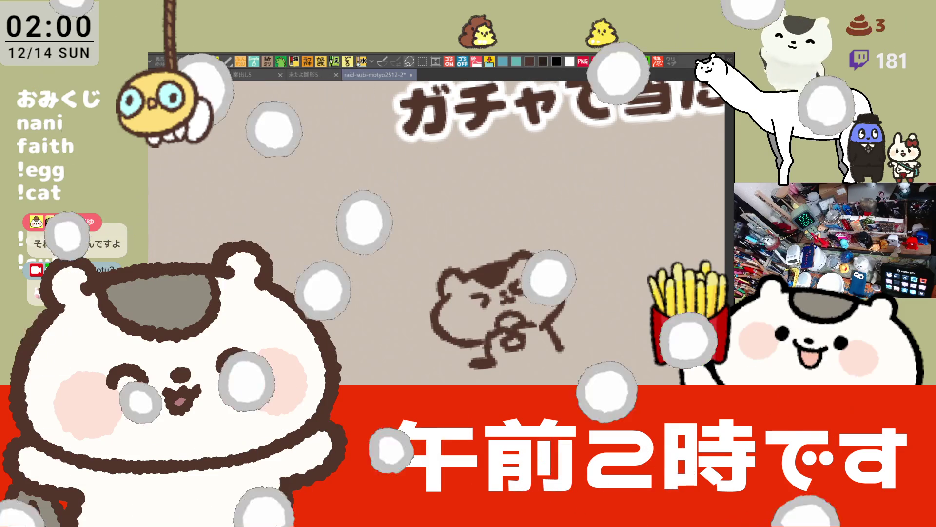
- Add a red curve down the doodle's side and red blush on both cheeks
mouse_move(424, 320)
left_mouse_down()
mouse_move(498, 271)
mouse_move(569, 290)
left_mouse_up()
mouse_move(550, 202)
left_mouse_down()
mouse_move(568, 226)
mouse_move(443, 278)
left_mouse_up()
key("ctrl+z")
key("ctrl+z")
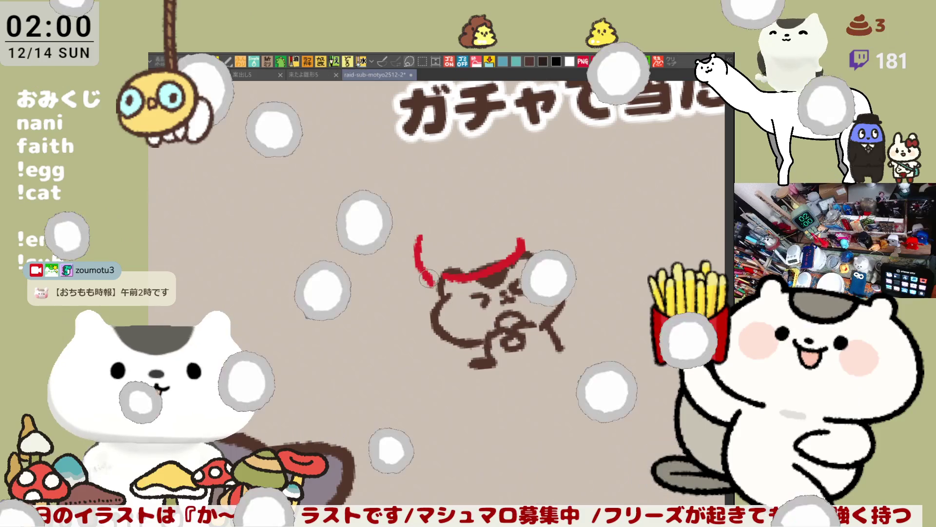
left_click_drag(537, 199, 552, 268)
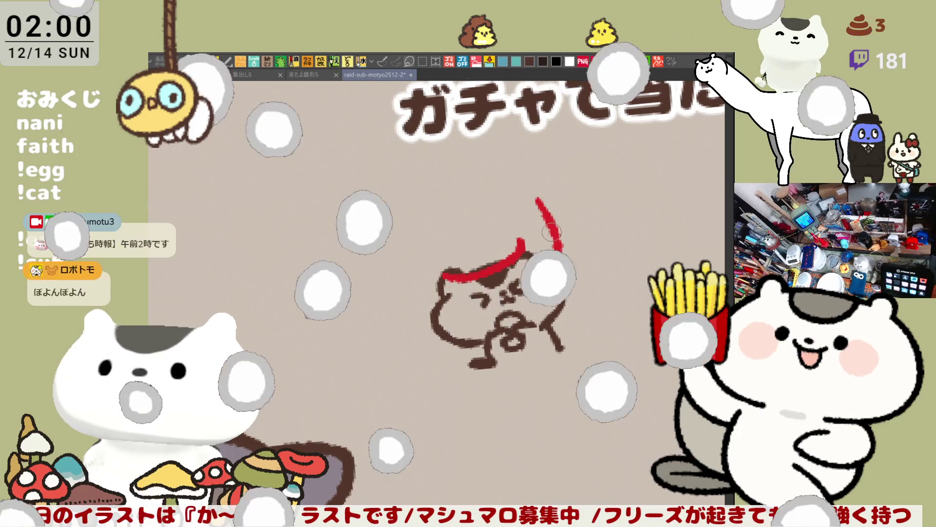
left_click_drag(454, 303, 463, 318)
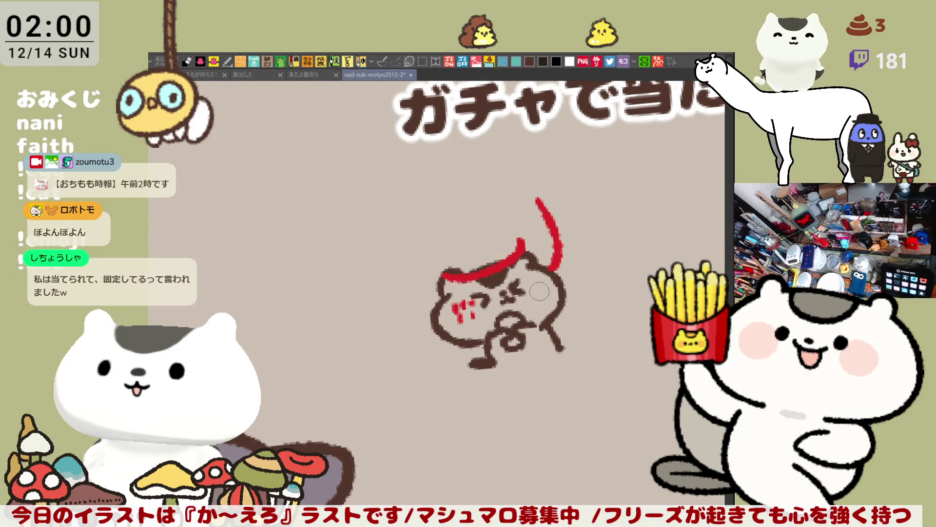
left_click_drag(528, 283, 544, 295)
- Rectangle-select the cat doodle and delete it, returning to the hooded figure
key("m")
mouse_move(672, 429)
left_mouse_down()
mouse_move(428, 232)
mouse_move(379, 180)
left_mouse_up()
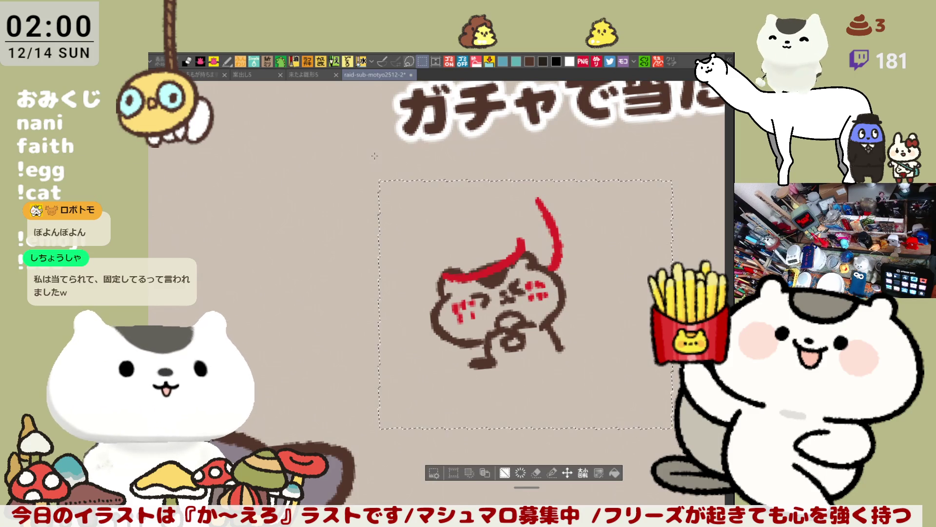
key("Delete")
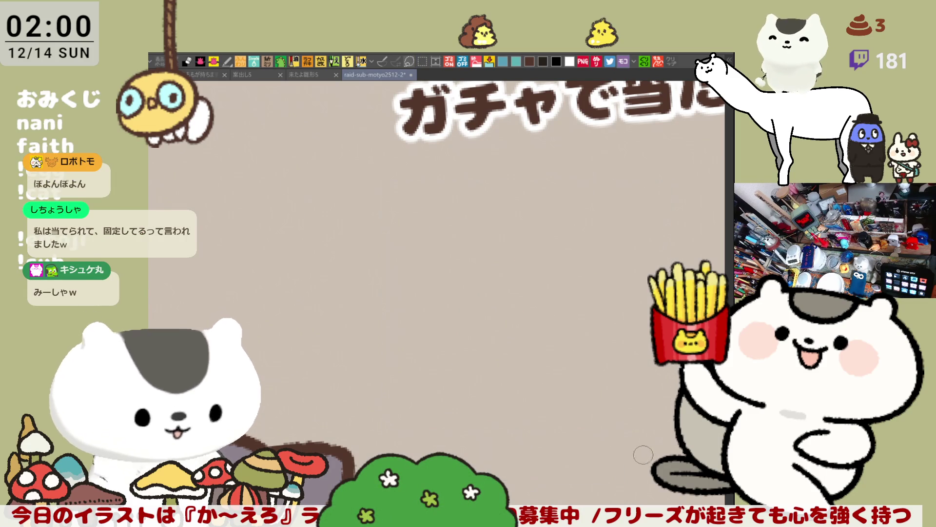
mouse_move(530, 429)
left_mouse_down()
mouse_move(502, 341)
mouse_move(573, 264)
left_mouse_up()
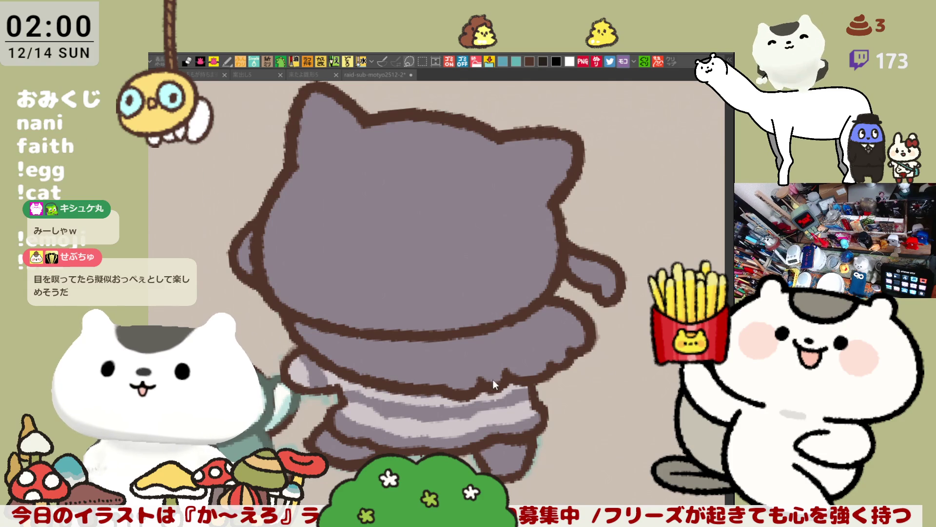
- Fill both feet pale pink and the frilled band and arm a lighter grey
left_click(510, 457)
key("ctrl+z")
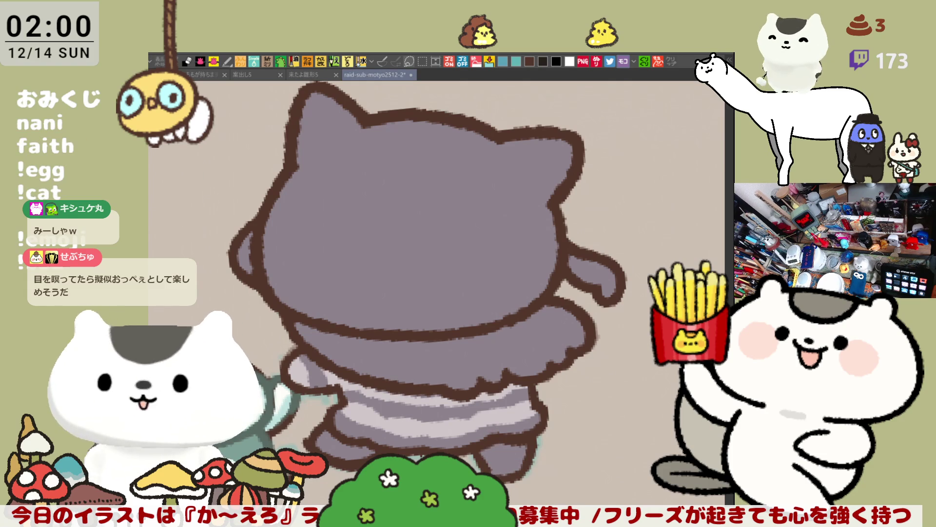
left_click(361, 453)
left_click(528, 451)
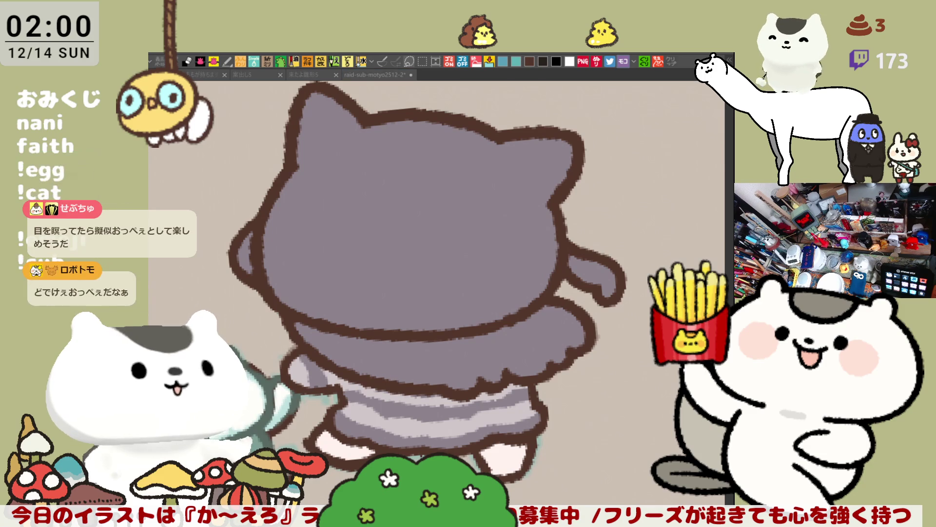
left_click(328, 424)
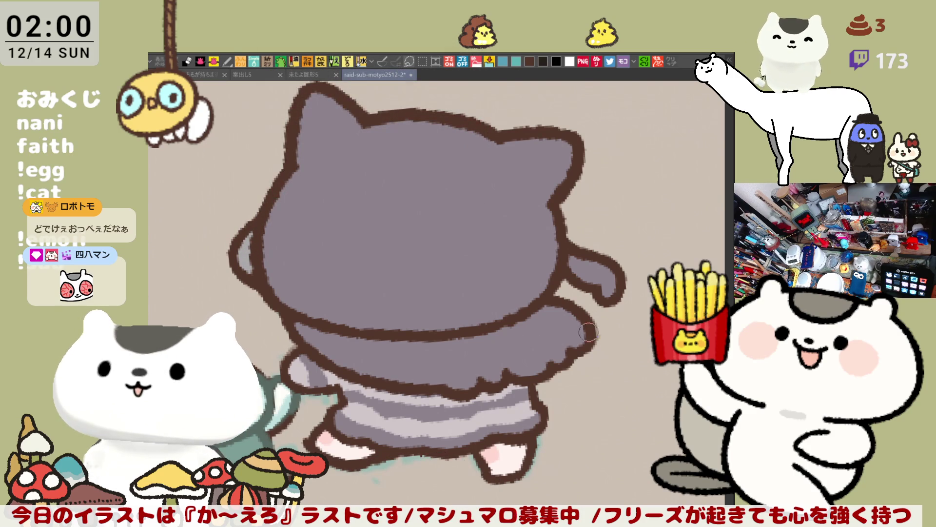
left_click(550, 326)
left_click(593, 270)
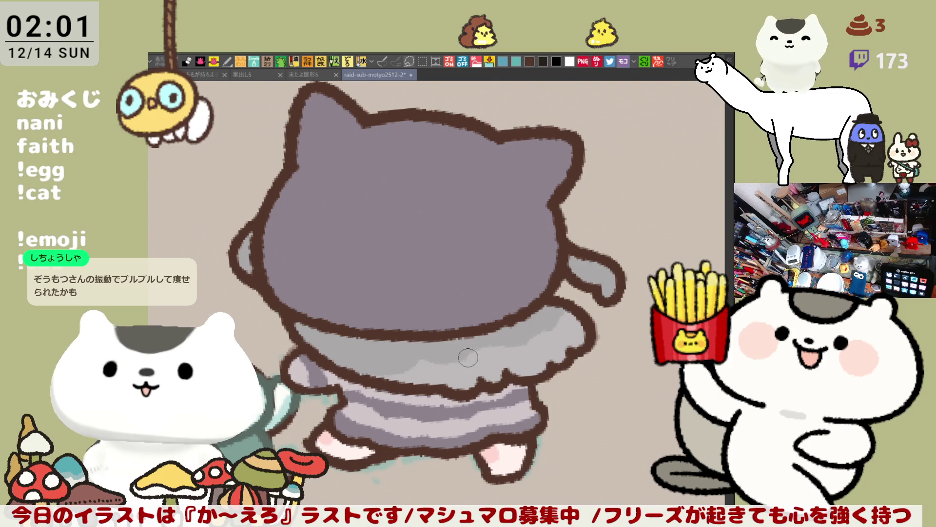
- Extend the light grey shading across the frilled band's right side under the head
left_click_drag(566, 326, 555, 335)
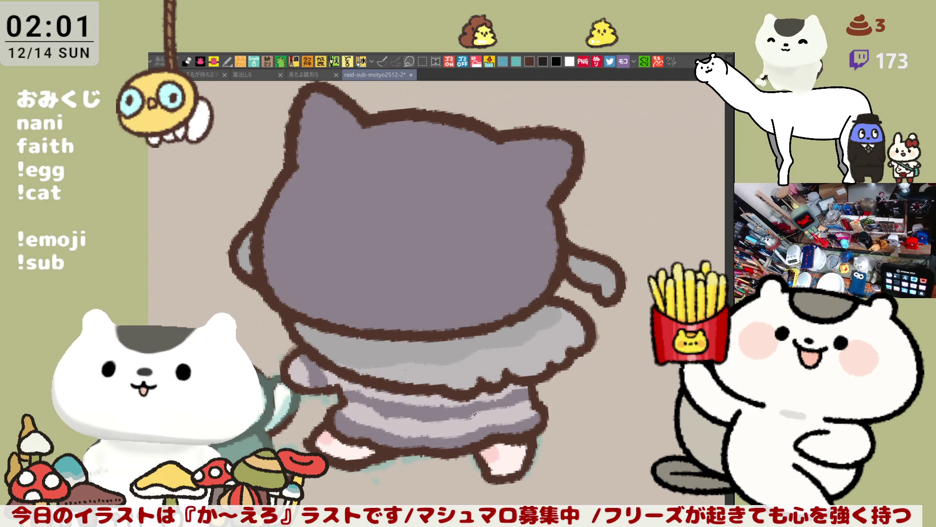
scroll(472, 349, "up", 3)
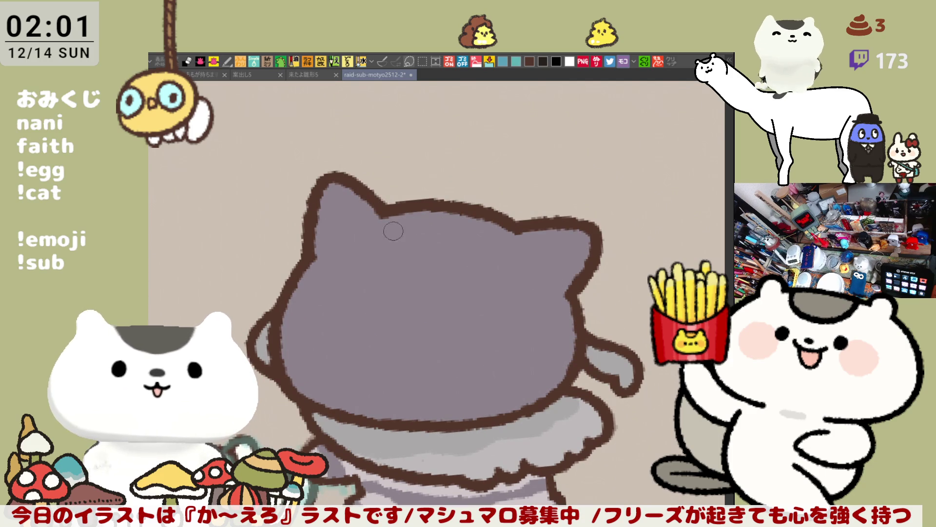
- Add light grey highlights along both hood ears, then scroll down toward the figure's body
left_click_drag(390, 218, 509, 230)
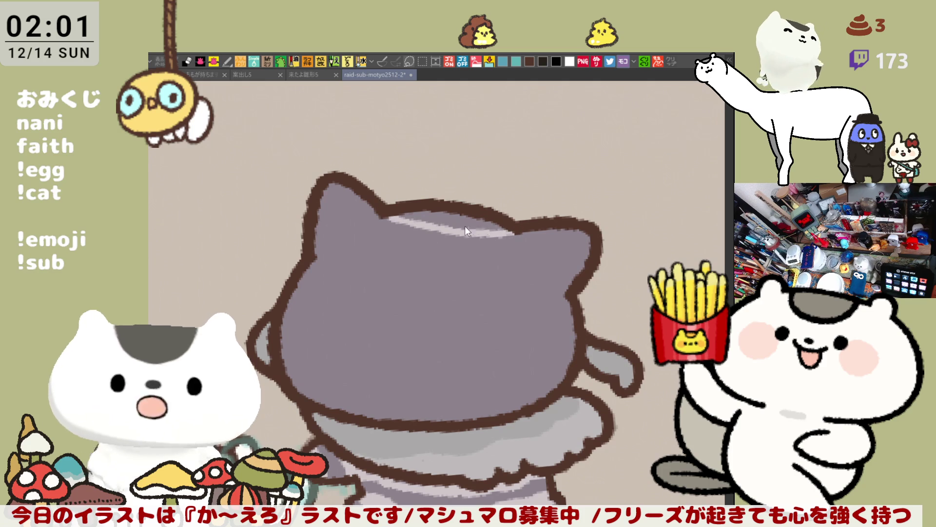
key("ctrl+z")
mouse_move(331, 226)
left_mouse_down()
mouse_move(361, 198)
mouse_move(344, 219)
mouse_move(371, 209)
mouse_move(324, 241)
left_mouse_up()
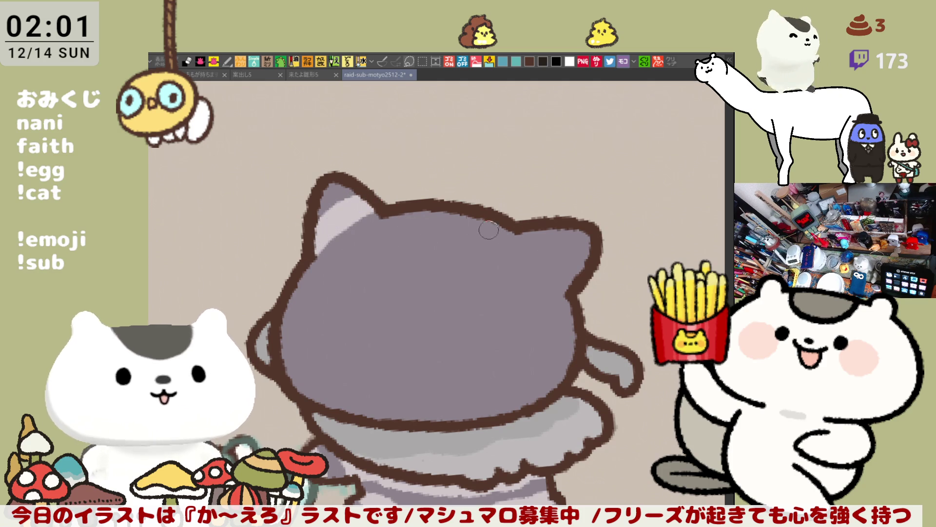
left_click_drag(529, 229, 568, 287)
key("ctrl+z")
left_click_drag(530, 231, 567, 288)
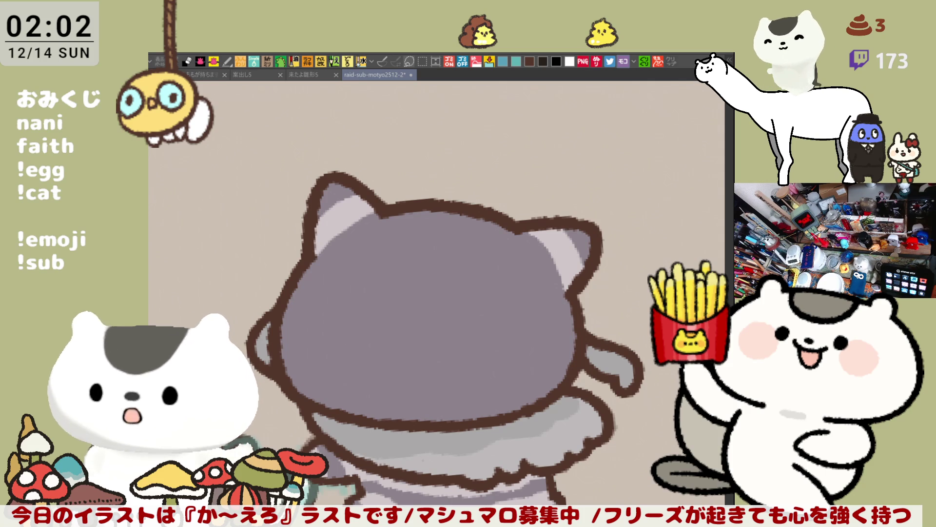
scroll(463, 293, "down", 3)
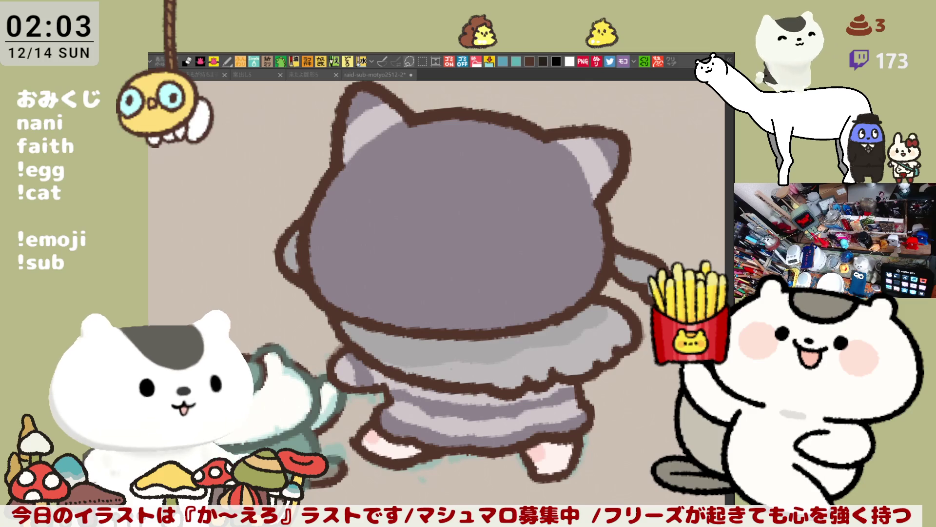
- Paint a light grey vertical stripe down the right side of the cat hood
left_click(583, 161)
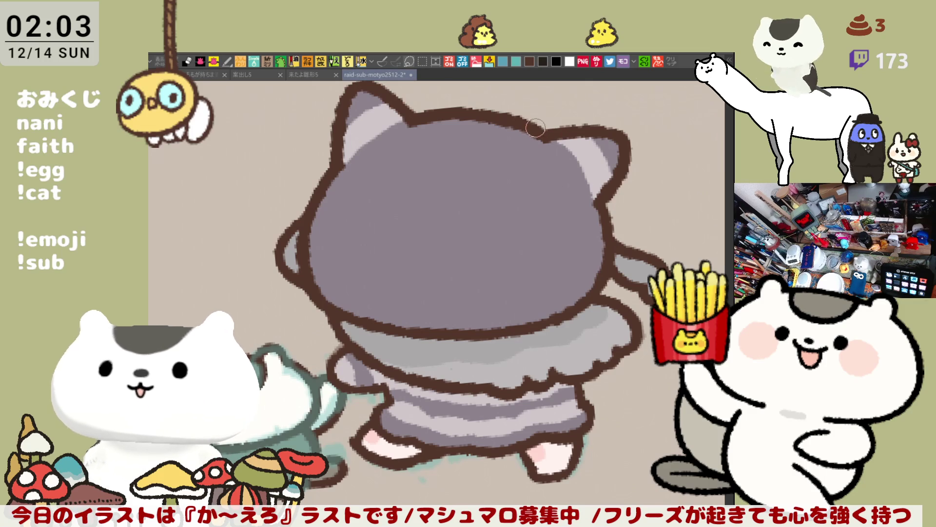
mouse_move(536, 138)
left_mouse_down()
mouse_move(567, 176)
mouse_move(556, 317)
left_mouse_up()
key("ctrl+z")
key("ctrl+z")
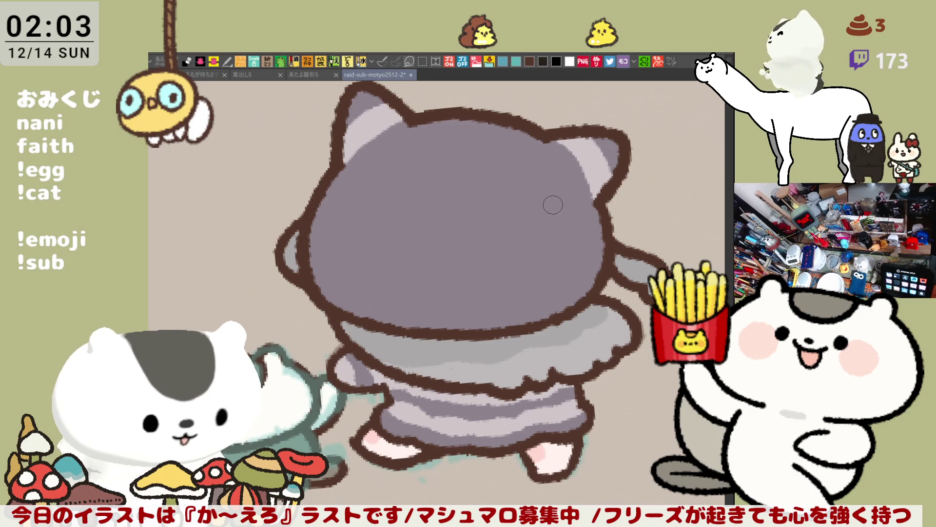
mouse_move(544, 149)
left_mouse_down()
mouse_move(560, 184)
mouse_move(570, 254)
mouse_move(536, 320)
left_mouse_up()
mouse_move(511, 127)
left_mouse_down()
mouse_move(544, 195)
mouse_move(551, 273)
mouse_move(516, 330)
left_mouse_up()
left_click(553, 299)
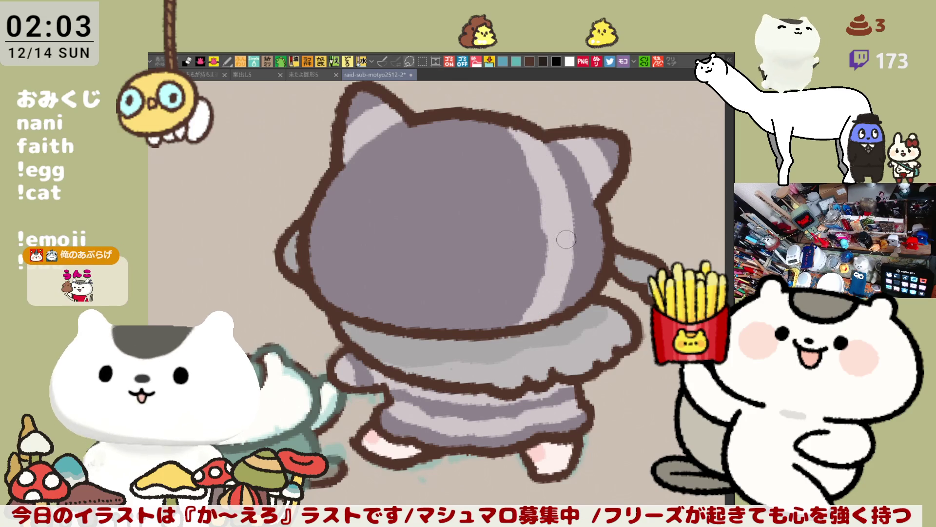
left_click_drag(591, 199, 597, 273)
left_click_drag(561, 142, 601, 263)
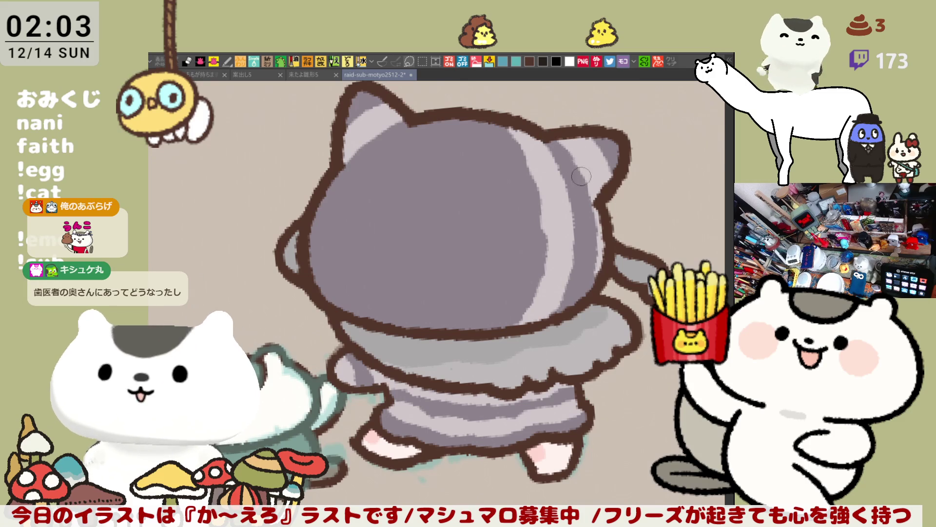
mouse_move(558, 137)
left_mouse_down()
mouse_move(594, 278)
mouse_move(597, 270)
mouse_move(579, 291)
left_mouse_up()
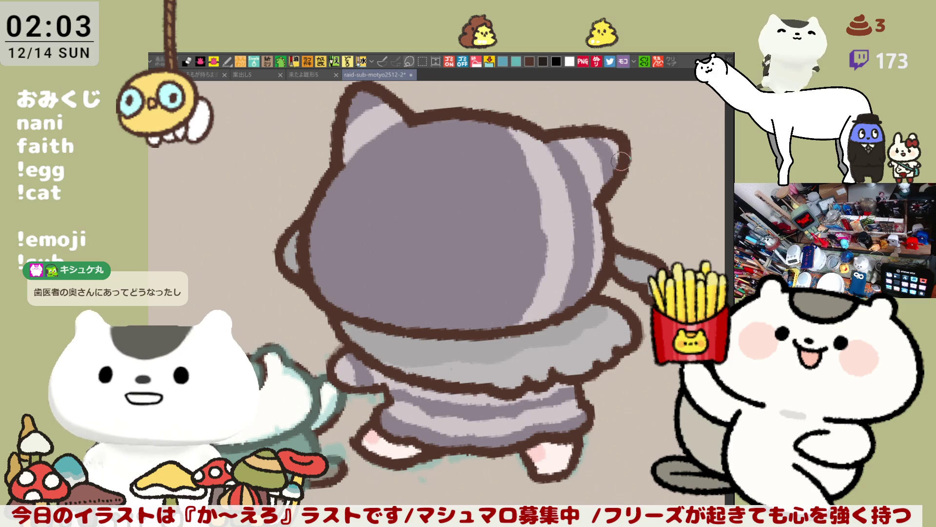
- Add a wide light stripe down the hood's middle, undoing trial strokes on the left side
mouse_move(611, 147)
left_mouse_down()
mouse_move(578, 188)
mouse_move(515, 164)
mouse_move(488, 258)
mouse_move(489, 362)
left_mouse_up()
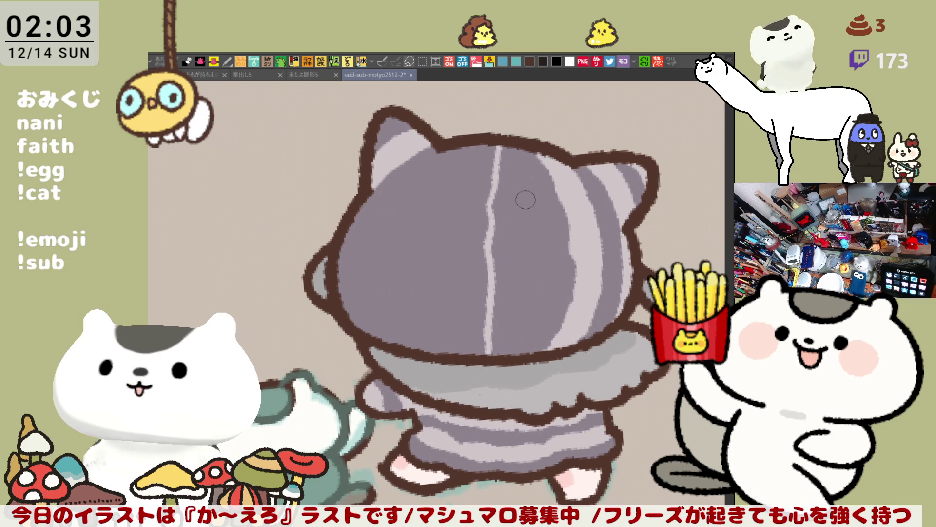
left_click_drag(521, 144, 512, 361)
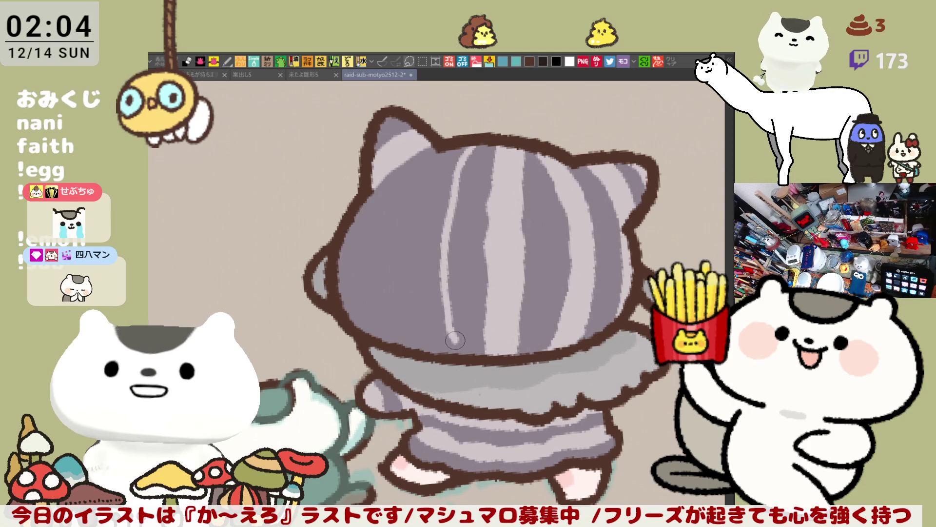
mouse_move(463, 149)
left_mouse_down()
mouse_move(431, 337)
mouse_move(444, 351)
left_mouse_up()
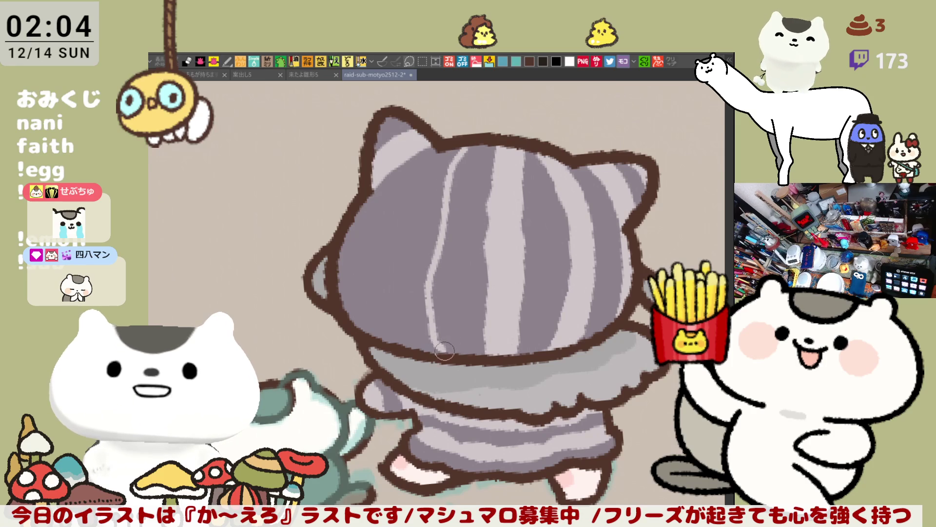
mouse_move(445, 148)
left_mouse_down()
mouse_move(392, 314)
mouse_move(422, 352)
mouse_move(443, 352)
left_mouse_up()
key("ctrl+z")
key("ctrl+z")
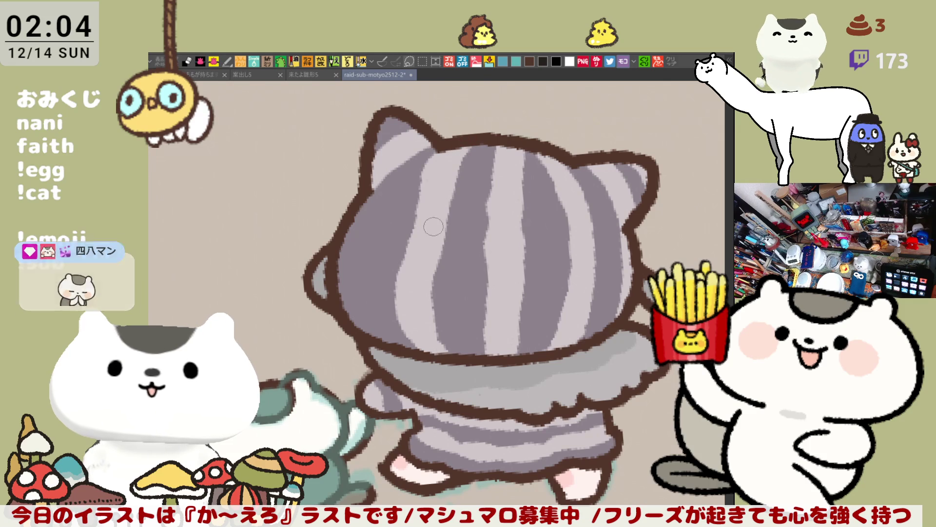
mouse_move(387, 173)
left_mouse_down()
mouse_move(366, 297)
mouse_move(378, 207)
mouse_move(355, 307)
mouse_move(402, 345)
left_mouse_up()
key("ctrl+z")
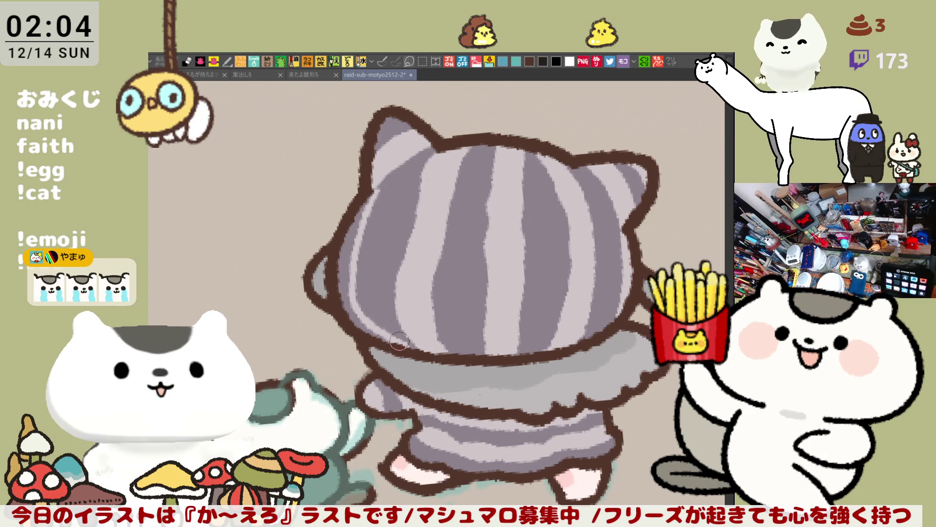
key("ctrl+z")
left_click_drag(370, 189, 365, 280)
key("ctrl+z")
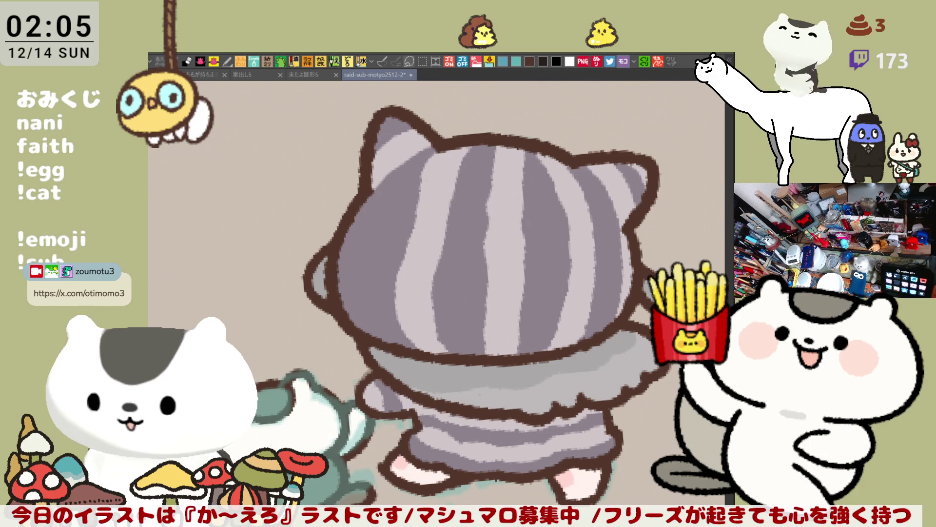
- Brush light grey onto the tail outline beside the hooded figure
left_click_drag(560, 399, 510, 337)
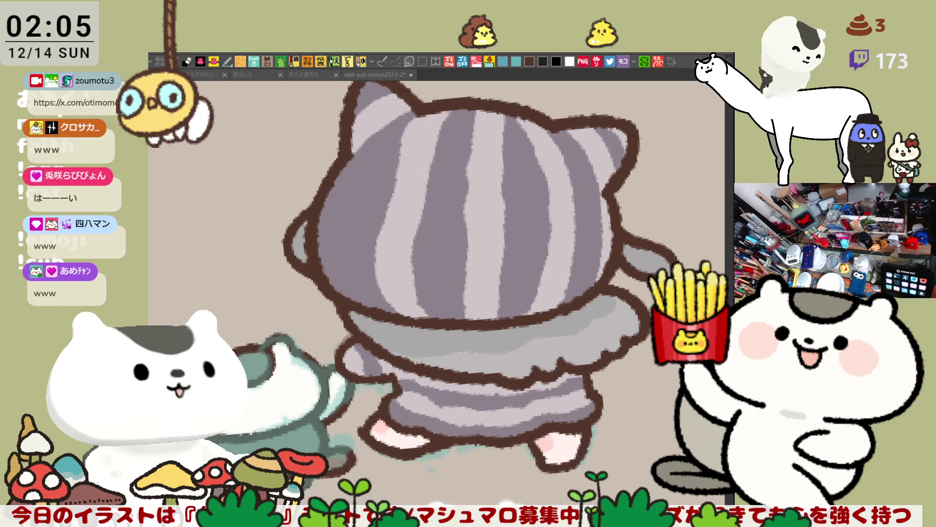
left_click(371, 266)
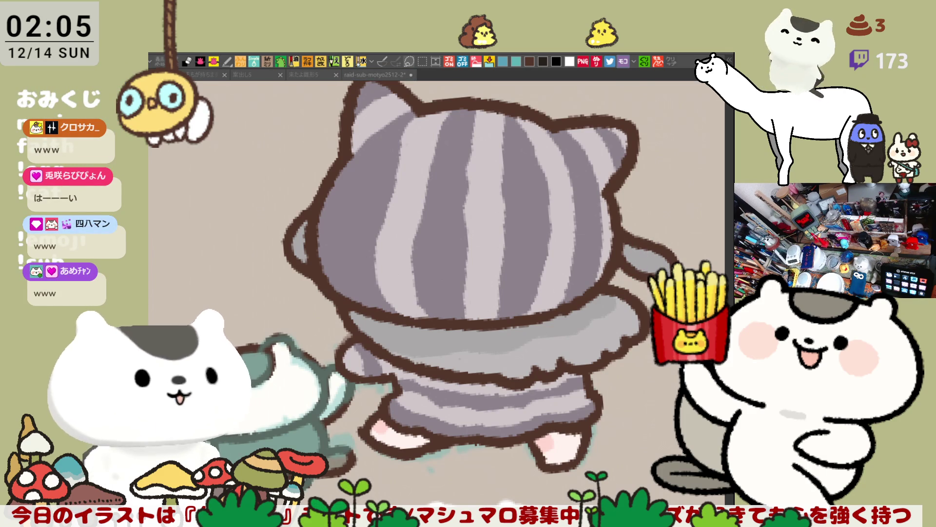
mouse_move(651, 273)
left_mouse_down()
mouse_move(647, 258)
mouse_move(635, 269)
left_mouse_up()
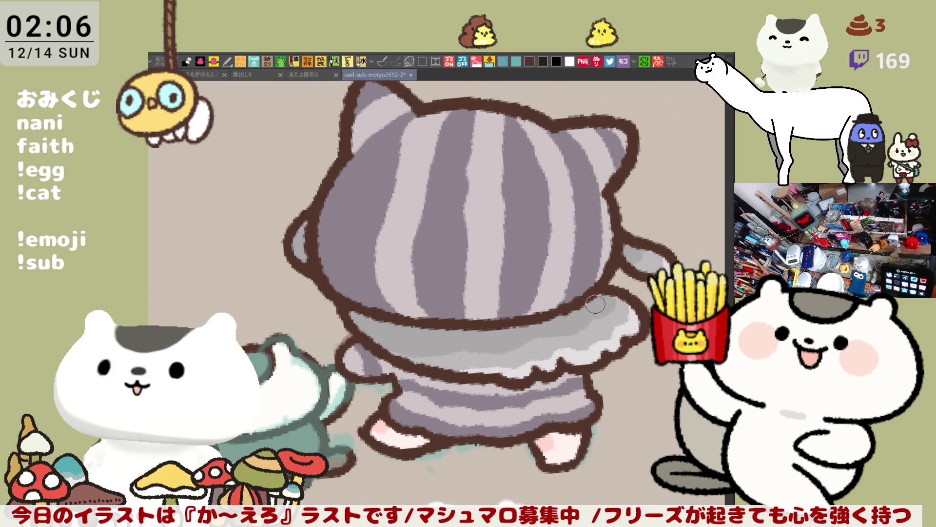
- Save the illustration and add a light stroke along the tail
key("ctrl+s")
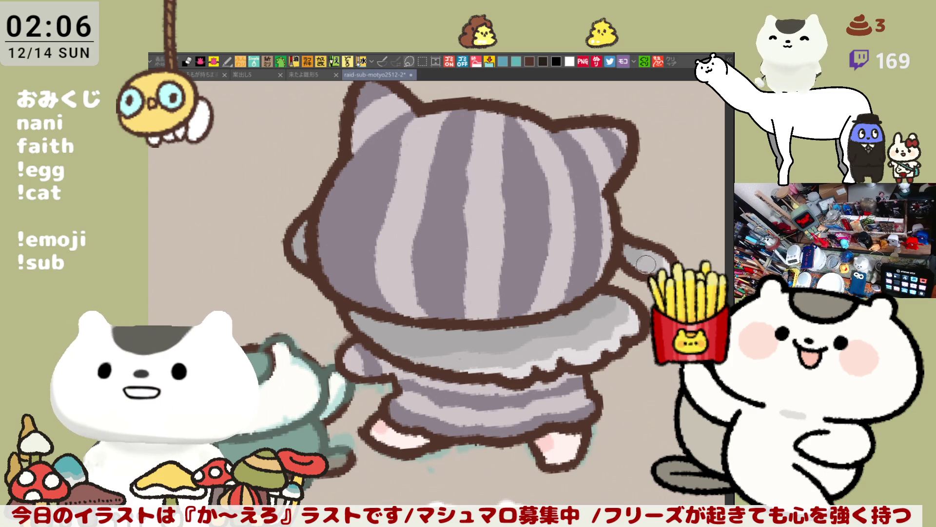
left_click_drag(636, 247, 666, 262)
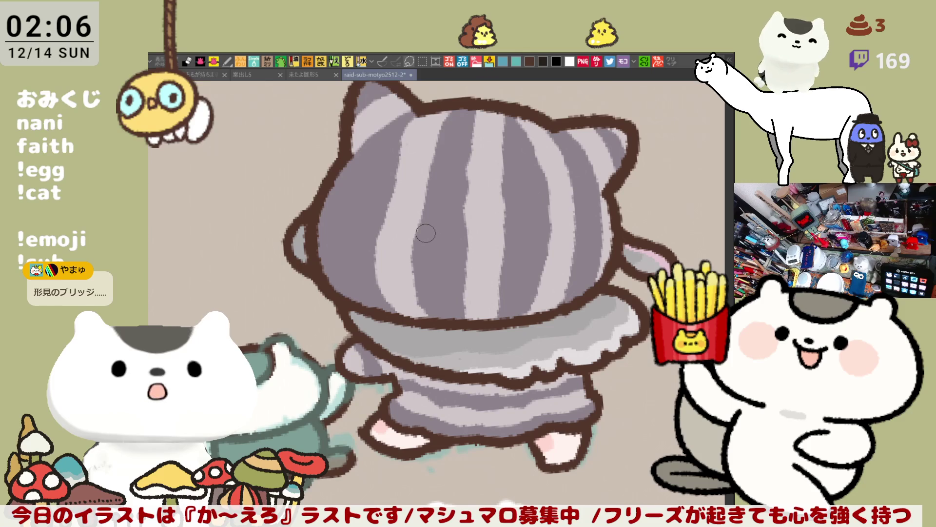
left_click_drag(449, 244, 405, 235)
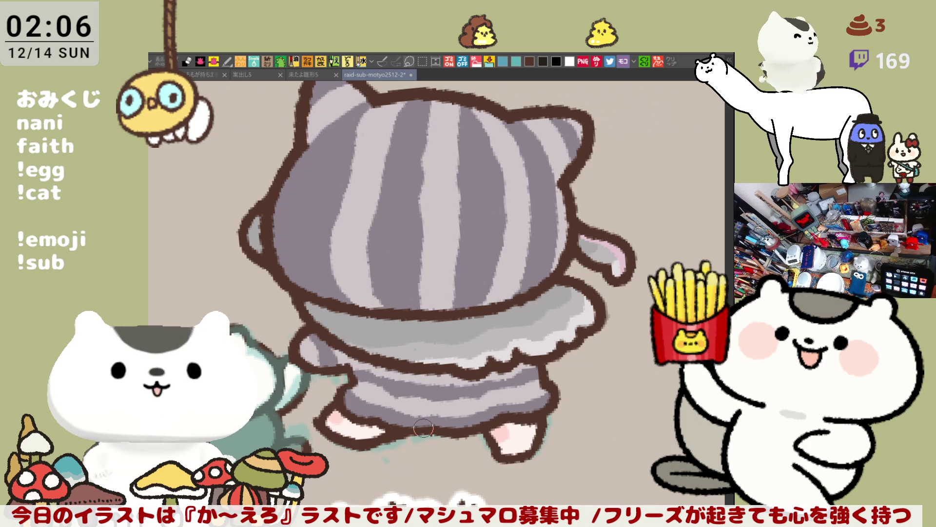
- Paint a lighter grey stripe down the hood's left edge
left_click_drag(581, 314, 675, 358)
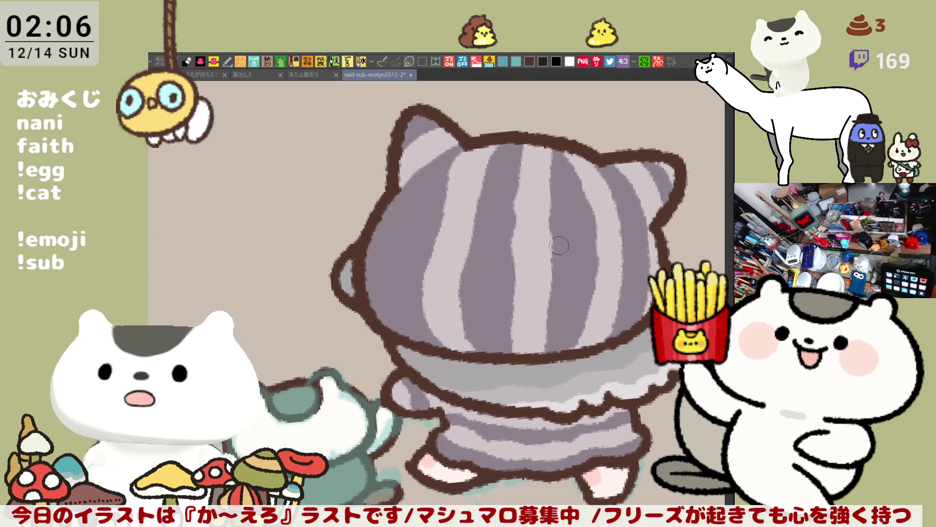
mouse_move(417, 163)
left_mouse_down()
mouse_move(376, 290)
mouse_move(422, 348)
left_mouse_up()
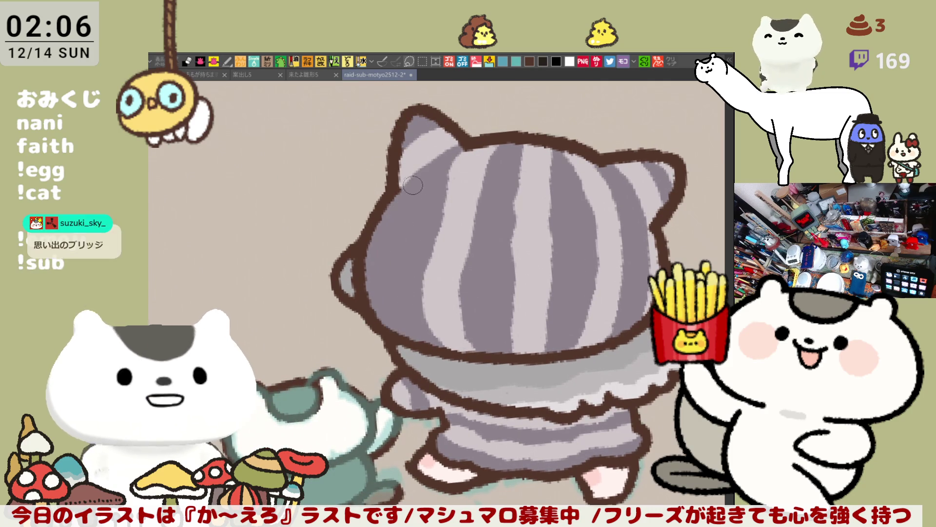
mouse_move(414, 171)
left_mouse_down()
mouse_move(378, 292)
mouse_move(400, 334)
left_mouse_up()
mouse_move(380, 280)
left_mouse_down()
mouse_move(372, 246)
mouse_move(388, 206)
mouse_move(386, 298)
mouse_move(407, 335)
left_mouse_up()
left_click_drag(397, 277, 408, 315)
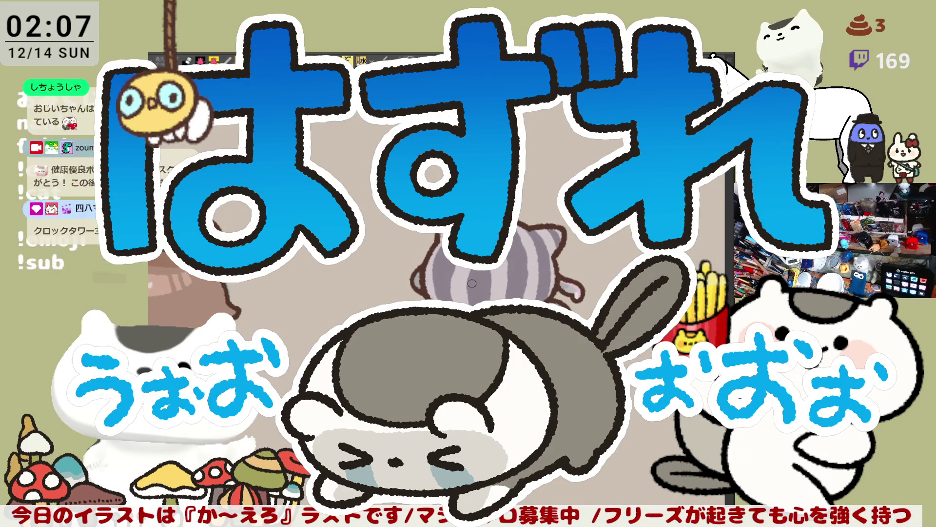
- Save, then zoom out to show the hooded figure beside the bun-haired girl
key("ctrl+s")
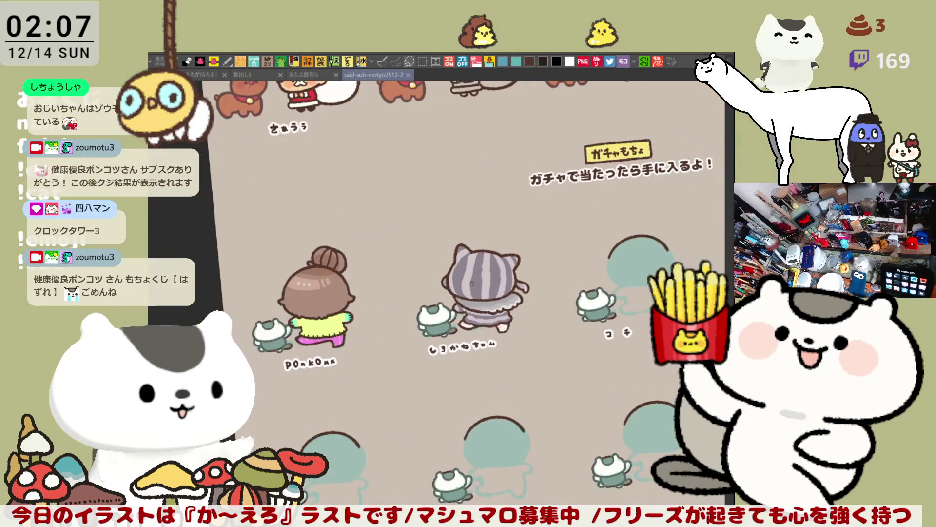
scroll(472, 282, "up", 4)
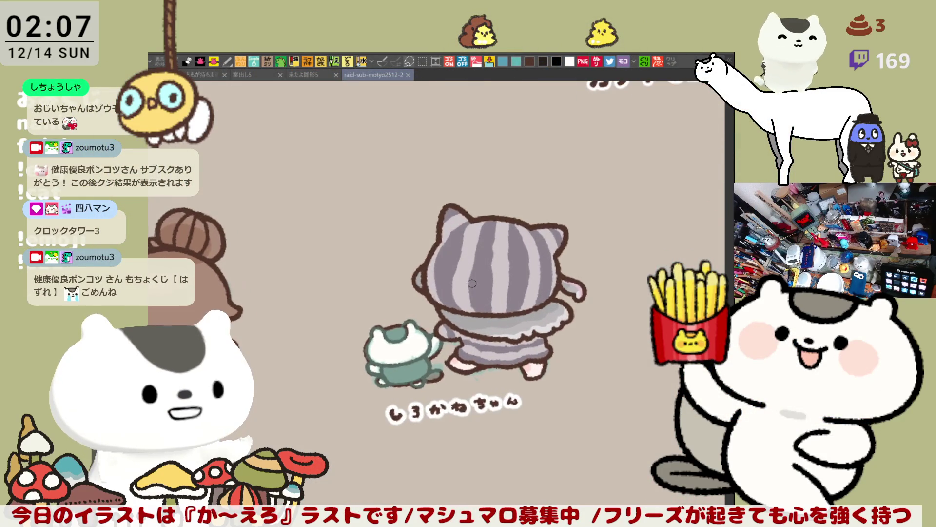
scroll(472, 282, "down", 1)
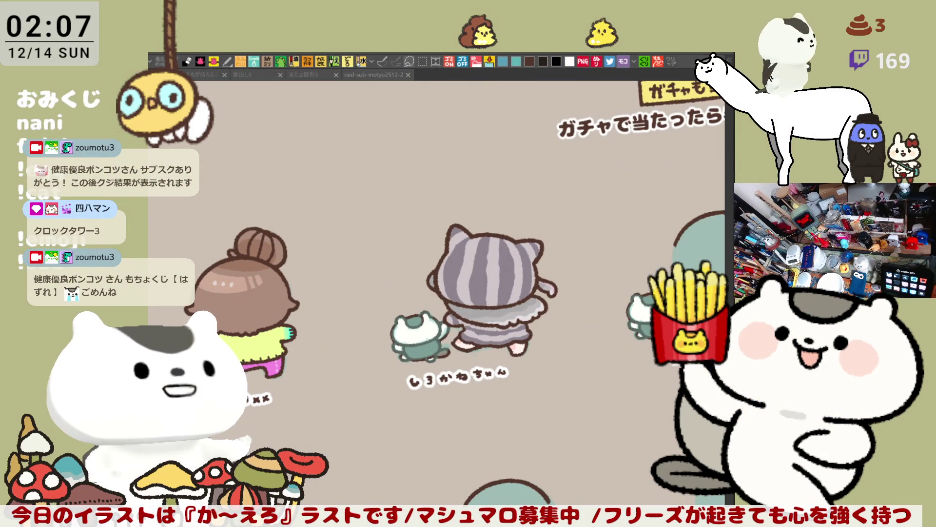
left_click(576, 276)
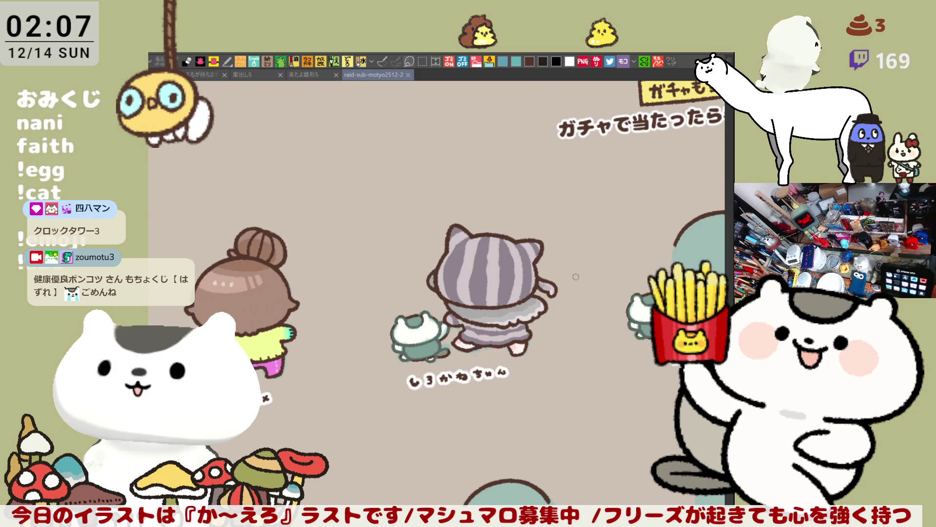
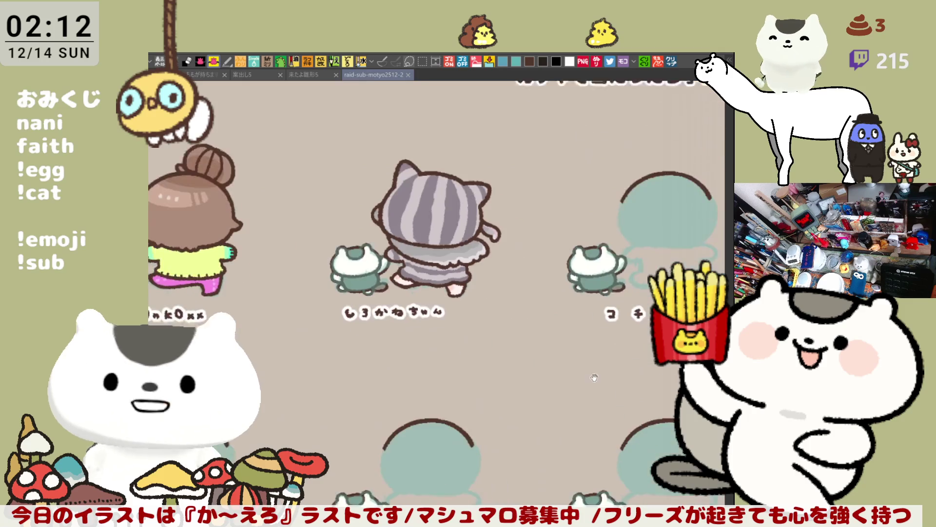
- Pan the striped cat toward the centre and zoom in on its frilled skirt and feet
left_click_drag(567, 388, 617, 431)
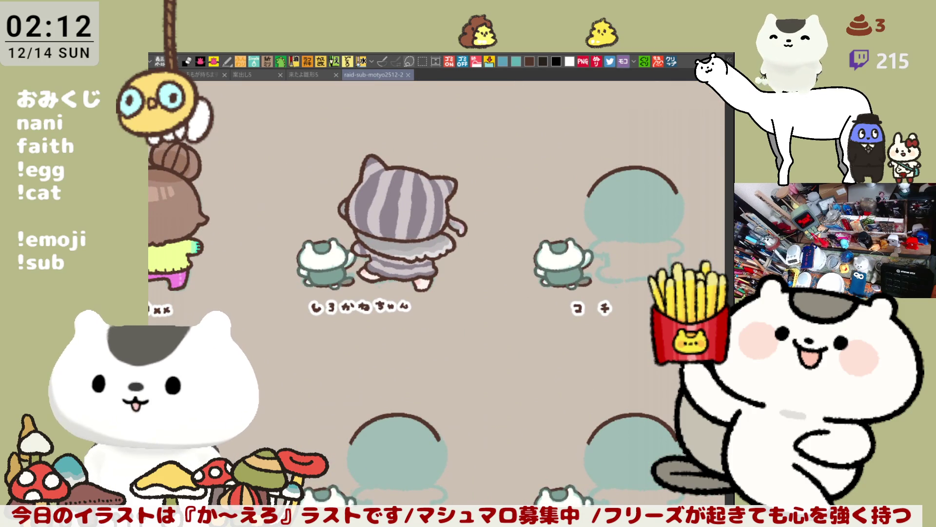
scroll(555, 371, "up", 3)
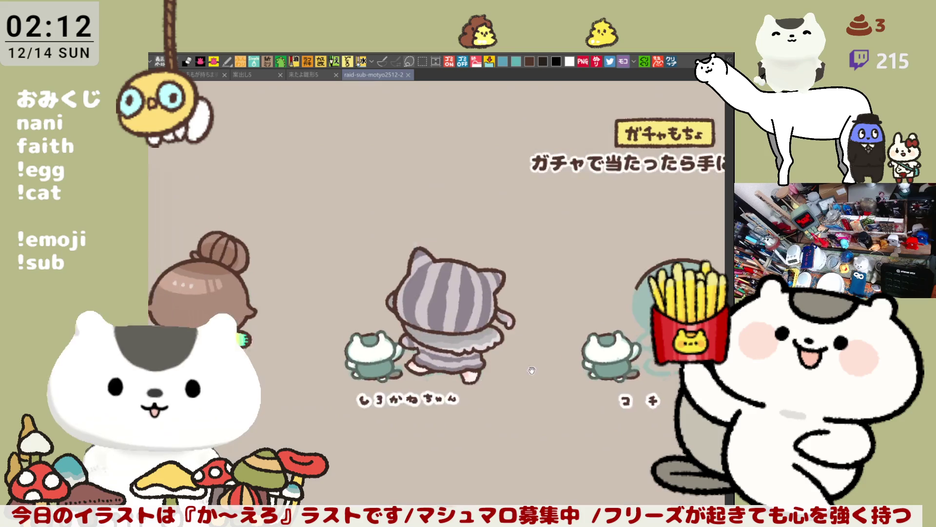
scroll(555, 371, "up", 6)
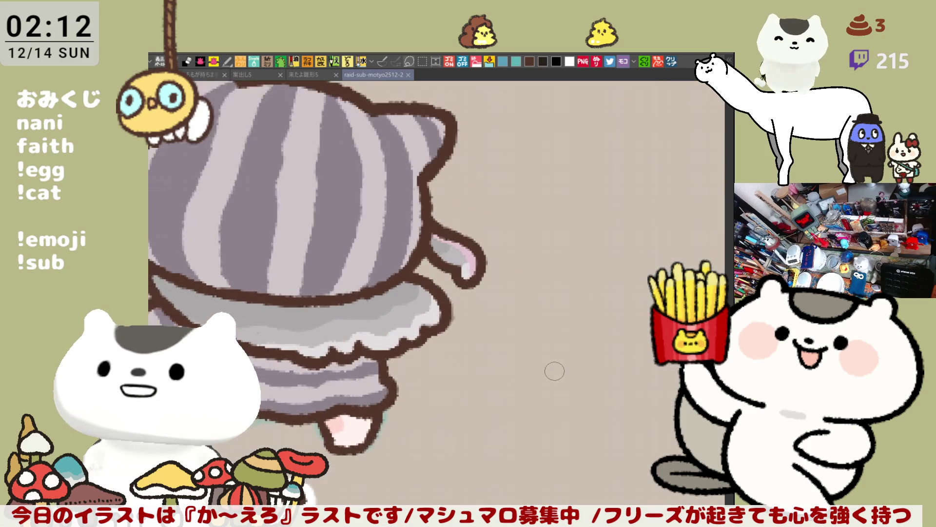
scroll(555, 371, "down", 8)
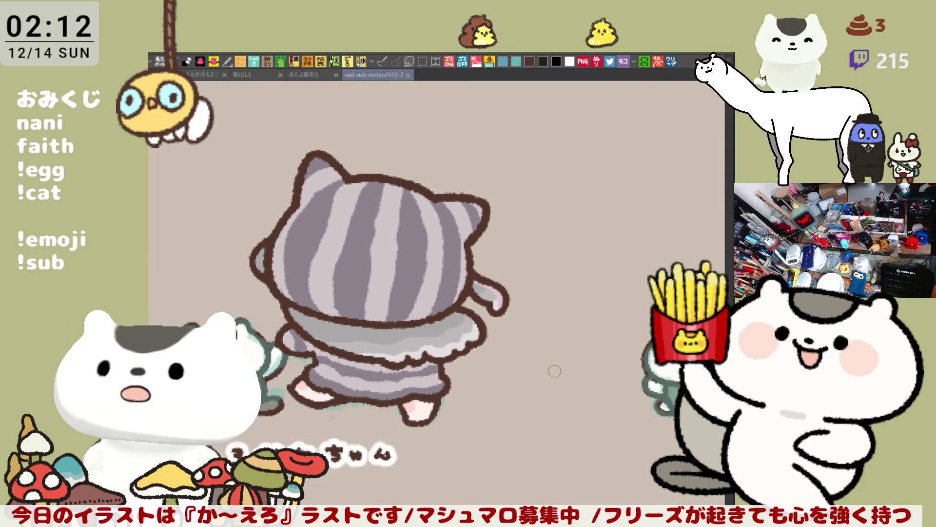
scroll(554, 371, "up", 6)
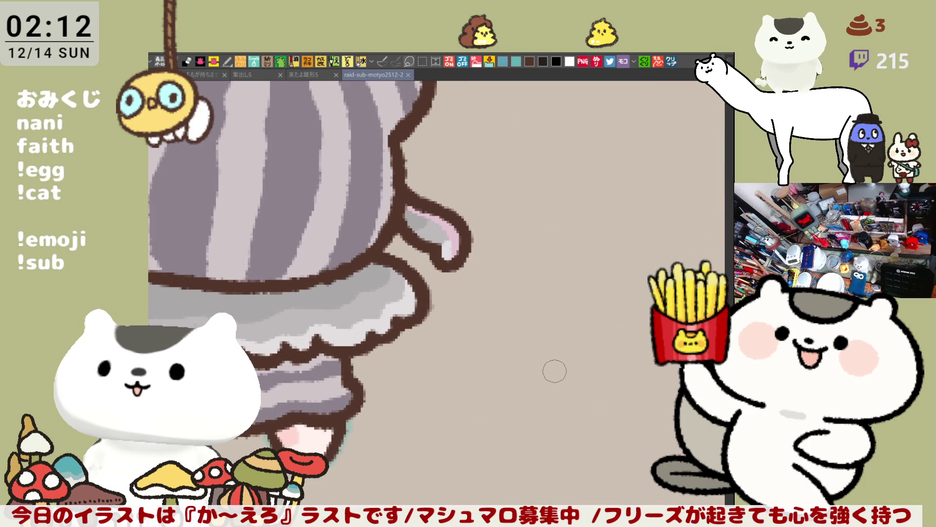
scroll(554, 371, "down", 6)
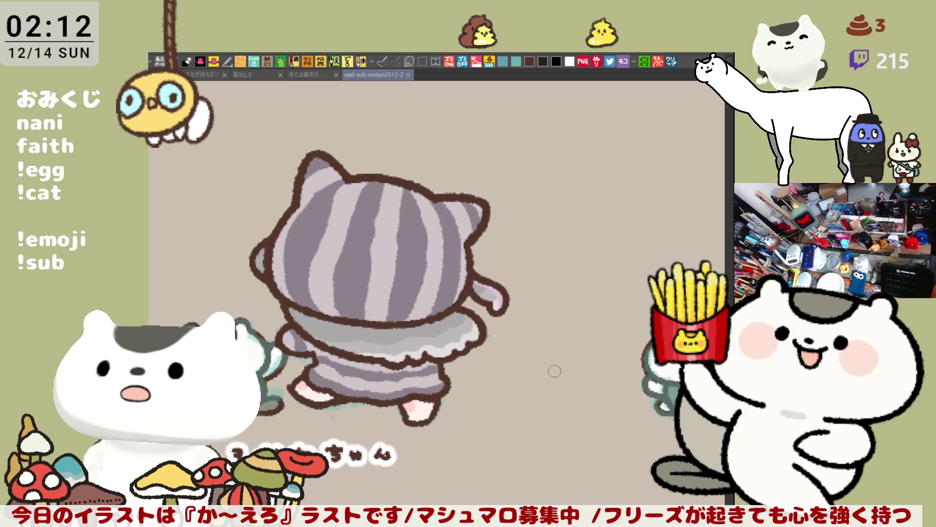
scroll(555, 371, "up", 2)
scroll(554, 371, "up", 2)
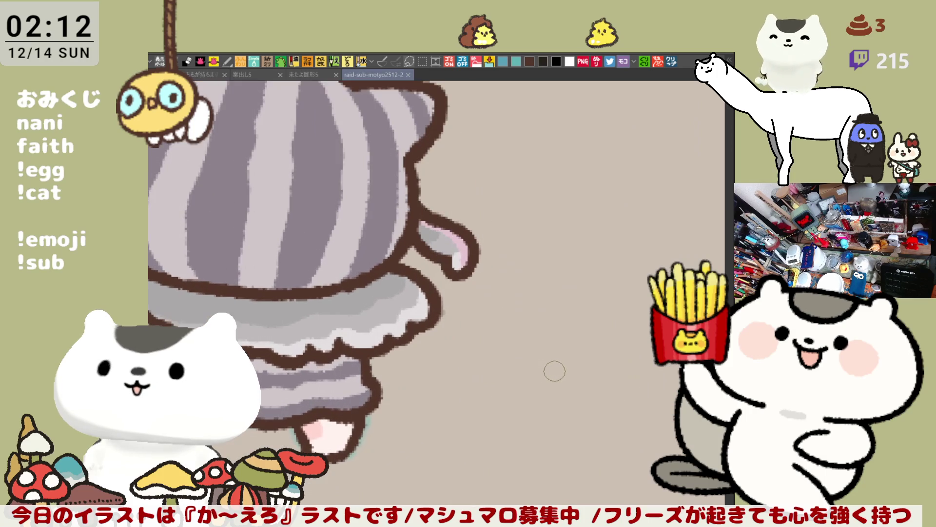
scroll(554, 371, "left", 5)
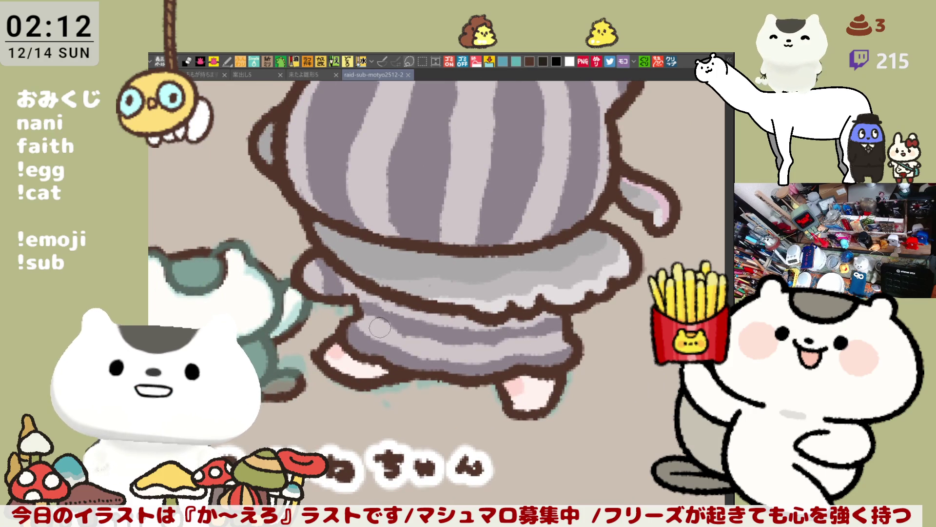
- Paint a touch-up stroke along the skirt edge and bring its upper right edge into view
left_click_drag(336, 333, 344, 319)
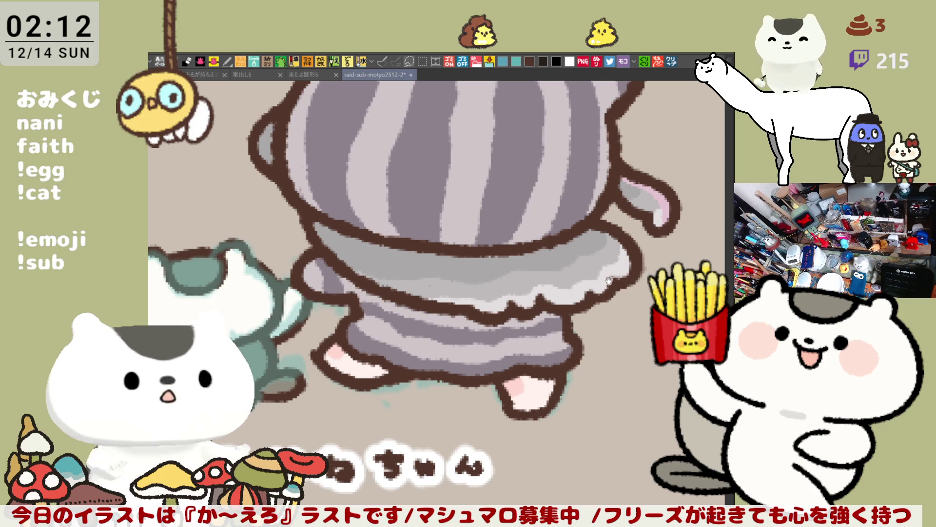
left_click_drag(351, 298, 239, 313)
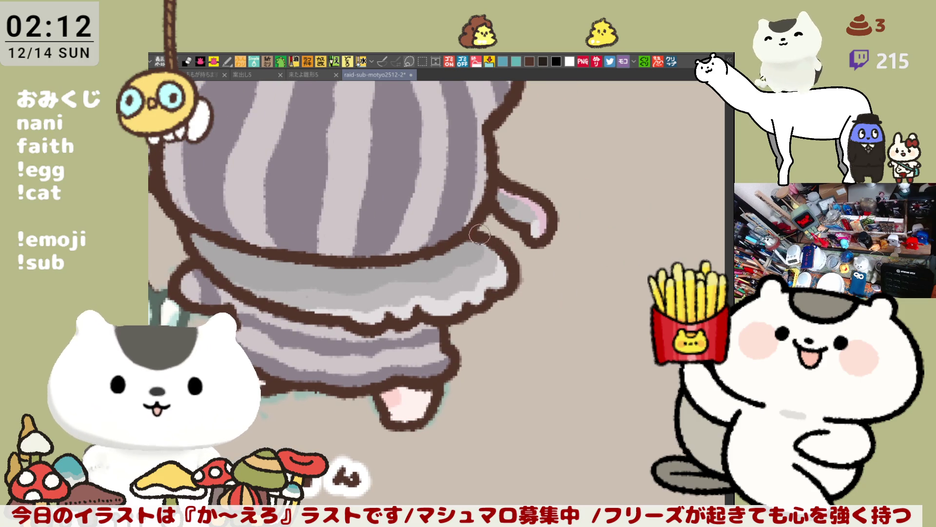
- Recentre the view on the cat's body and zoom in on its head
left_click_drag(468, 224, 536, 243)
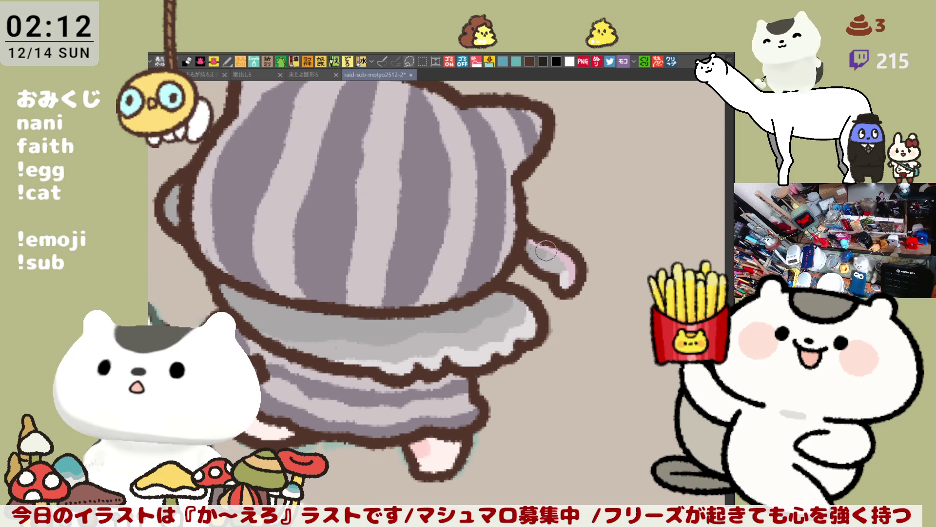
left_click_drag(488, 200, 536, 258)
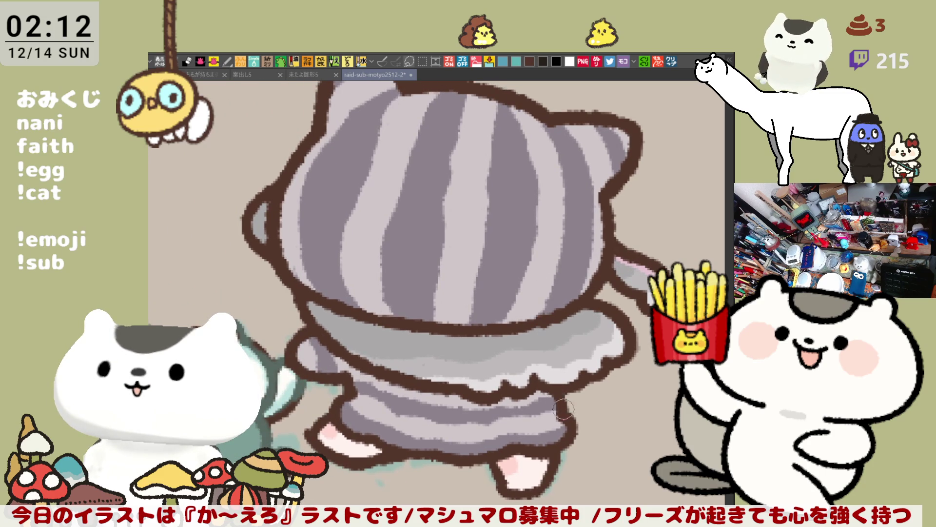
mouse_move(527, 380)
left_mouse_down()
mouse_move(488, 352)
mouse_move(532, 375)
left_mouse_up()
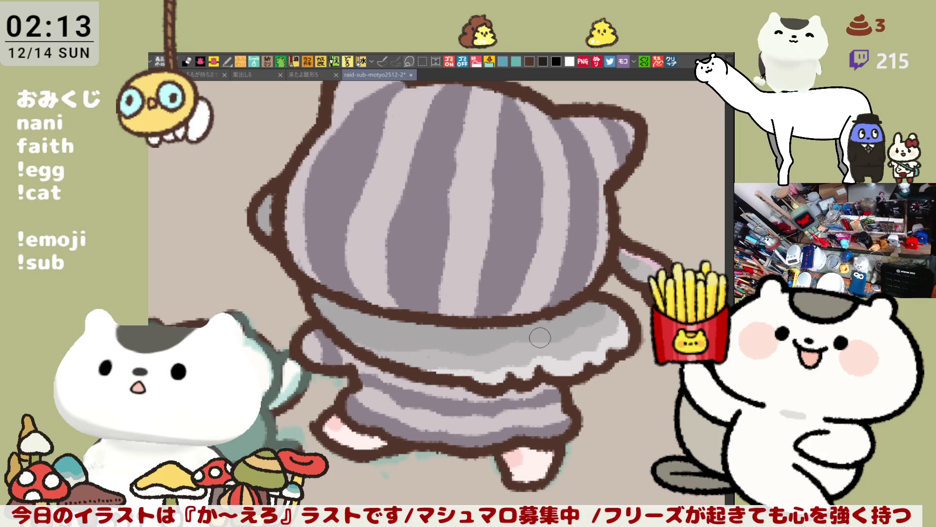
scroll(540, 337, "down", 5)
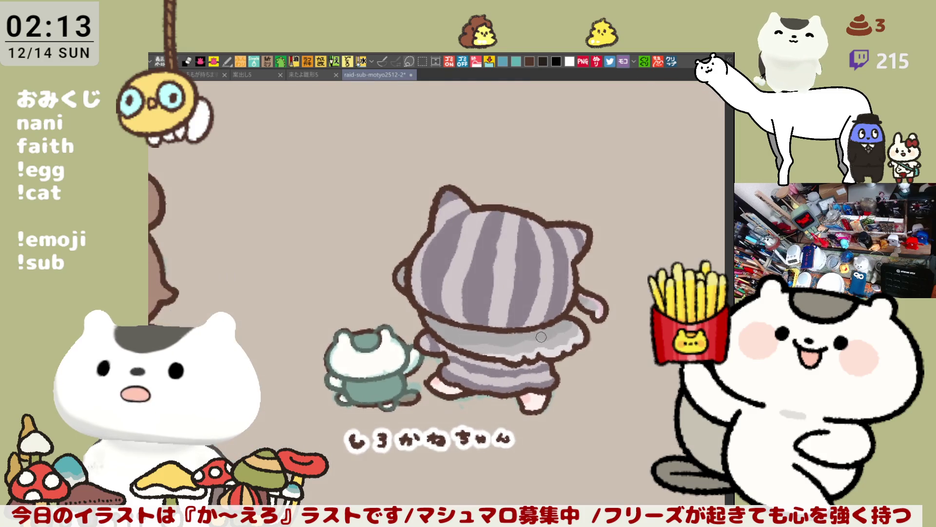
scroll(541, 337, "up", 5)
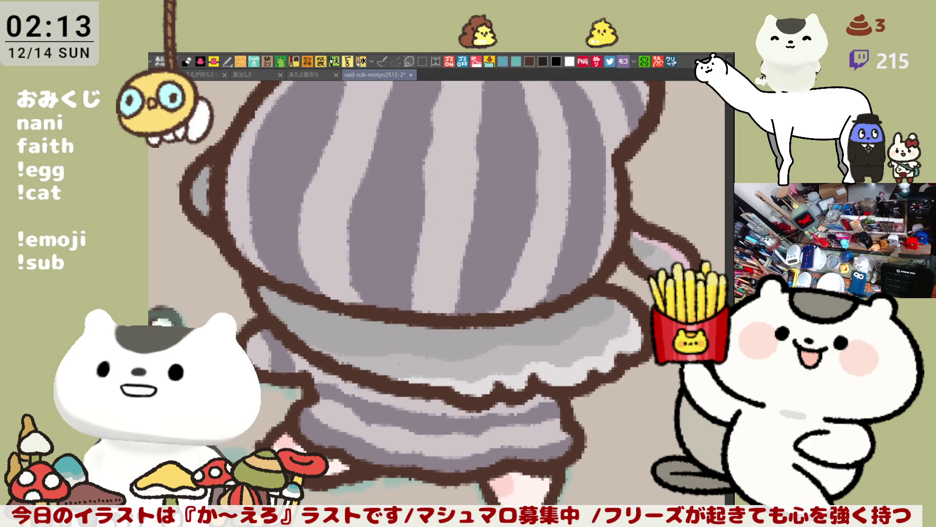
scroll(618, 251, "up", 3)
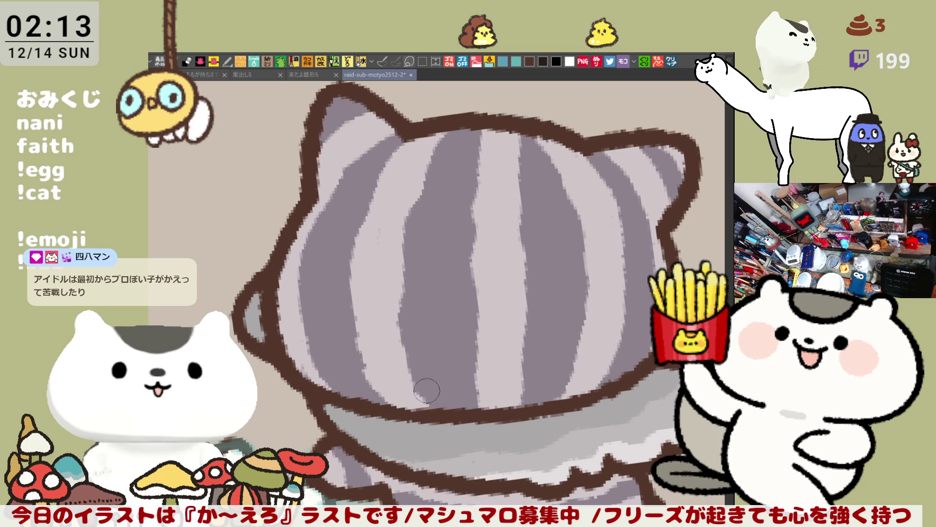
- Repaint a light lavender stroke along a dark head stripe and darken the head's left-edge band
left_click_drag(482, 142, 468, 265)
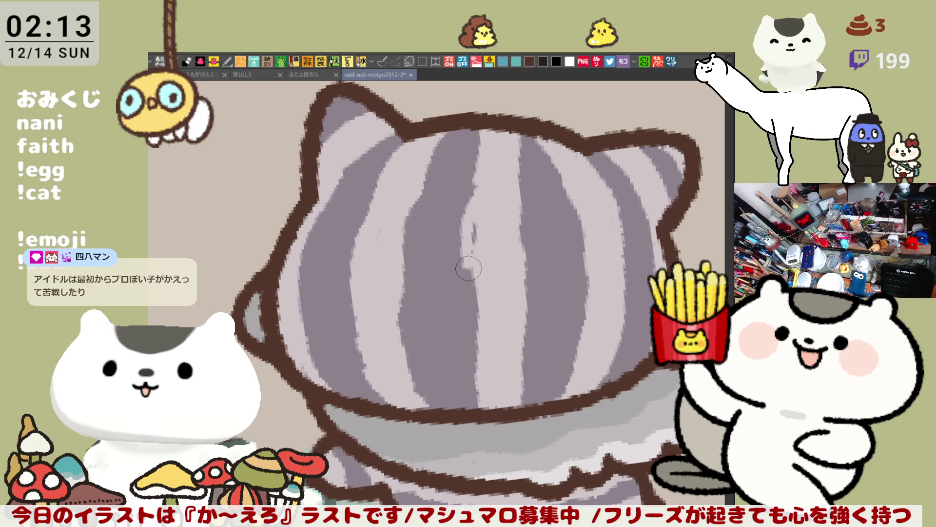
key("ctrl+z")
mouse_move(476, 222)
left_mouse_down()
mouse_move(472, 264)
mouse_move(484, 310)
mouse_move(471, 344)
mouse_move(485, 385)
mouse_move(473, 351)
mouse_move(481, 370)
mouse_move(519, 317)
mouse_move(519, 229)
mouse_move(512, 178)
mouse_move(472, 134)
mouse_move(539, 160)
mouse_move(539, 133)
left_mouse_up()
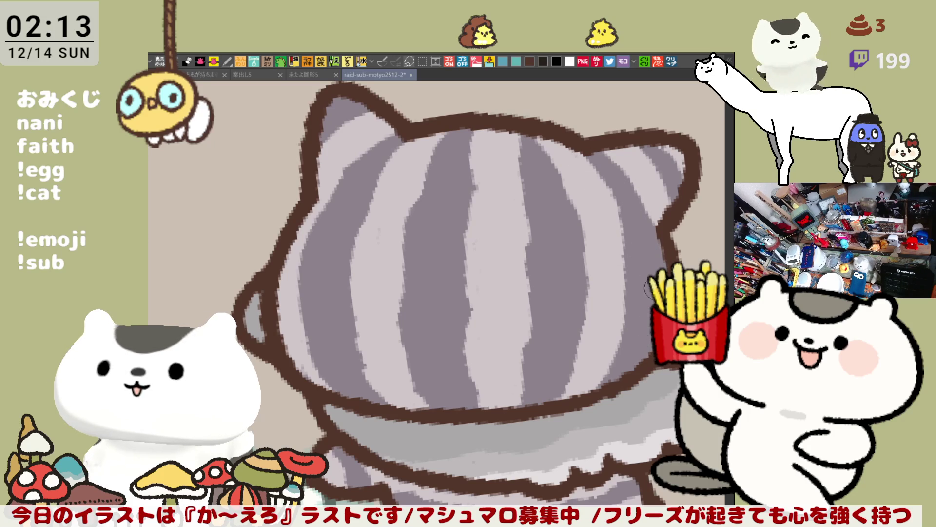
left_click_drag(297, 269, 297, 322)
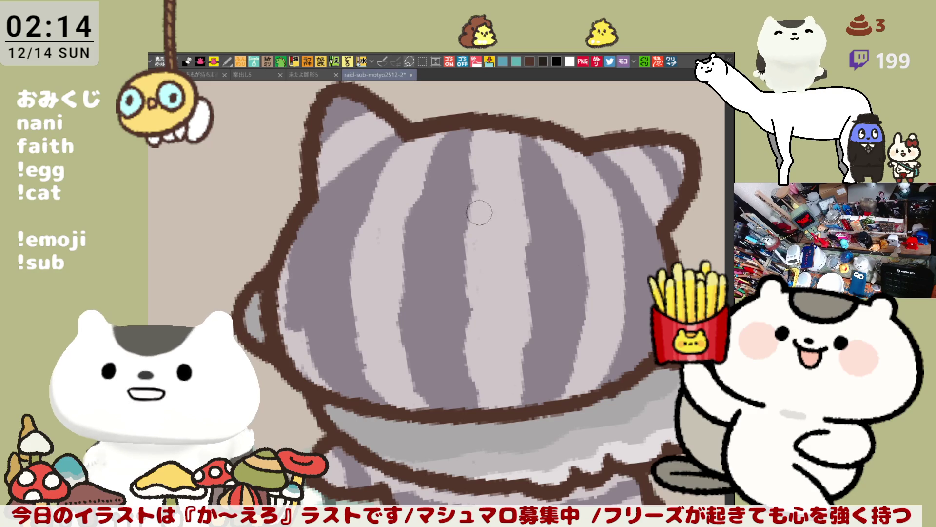
- Fill the head's light stripes with dark grey, trying and undoing horizontal highlight strokes
left_click(385, 215)
left_click(492, 215)
left_click(575, 268)
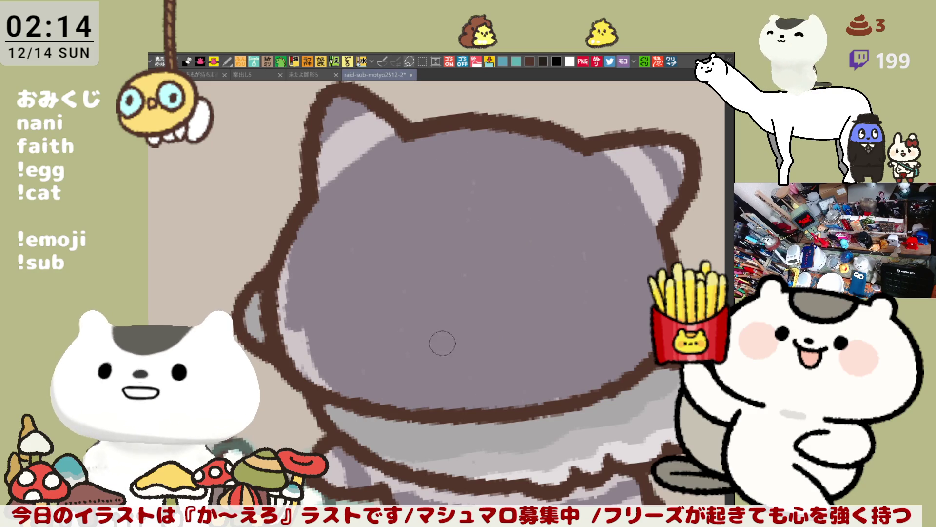
left_click(303, 350)
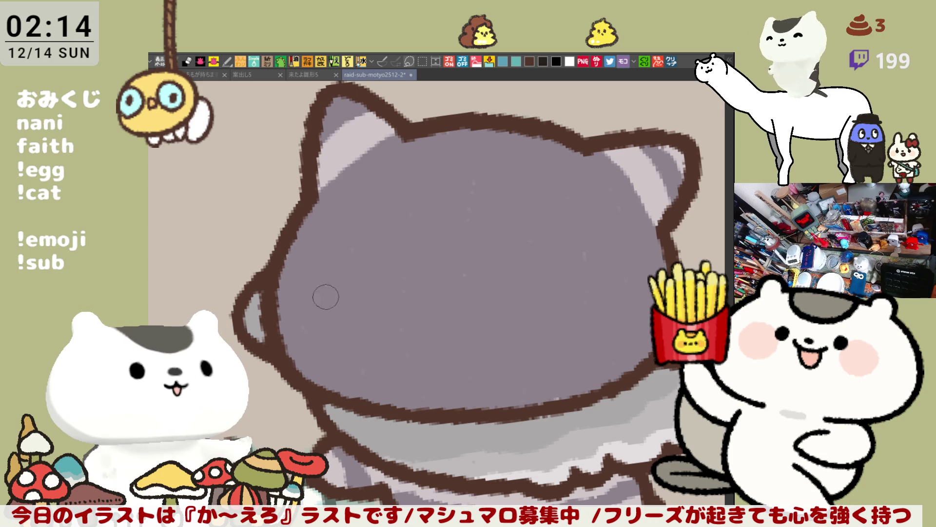
left_click_drag(405, 145, 585, 156)
mouse_move(324, 201)
left_mouse_down()
mouse_move(552, 223)
mouse_move(634, 208)
left_mouse_up()
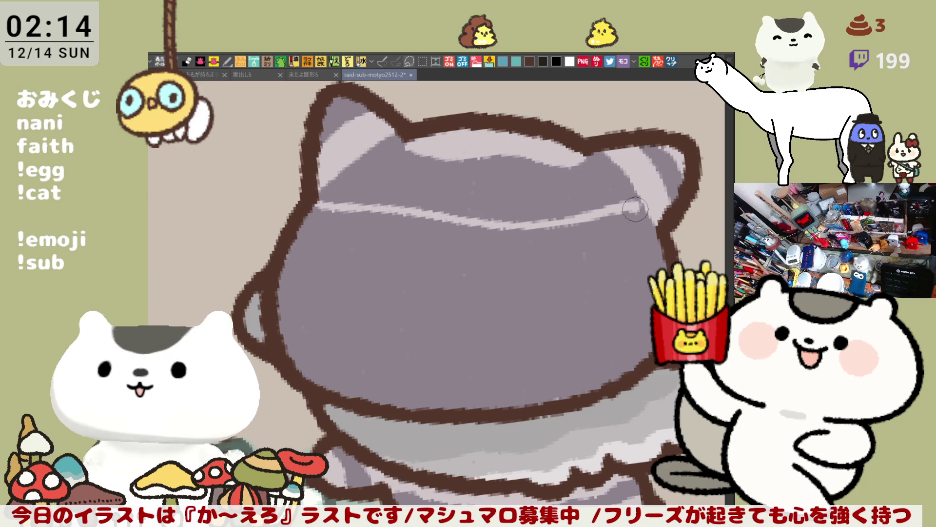
mouse_move(305, 225)
left_mouse_down()
mouse_move(456, 245)
mouse_move(656, 236)
mouse_move(641, 215)
left_mouse_up()
key("ctrl+z")
key("ctrl+z")
key("ctrl+z")
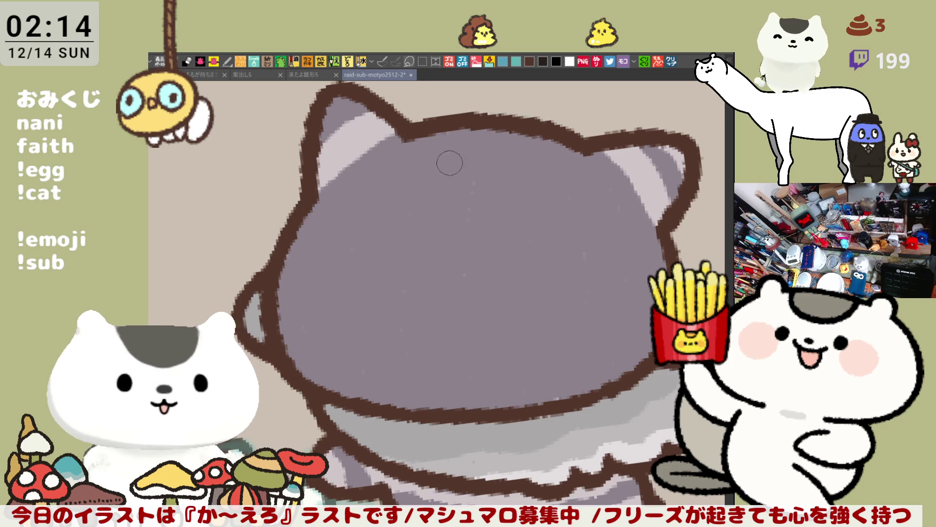
- Draw a light grey stripe down the centre of the head, redrawing it until smooth
mouse_move(466, 142)
left_mouse_down()
mouse_move(422, 344)
mouse_move(431, 398)
left_mouse_up()
key("ctrl+z")
mouse_move(459, 129)
left_mouse_down()
mouse_move(423, 357)
mouse_move(440, 400)
left_mouse_up()
mouse_move(427, 139)
left_mouse_down()
mouse_move(374, 288)
mouse_move(398, 392)
left_mouse_up()
key("ctrl+z")
key("ctrl+z")
mouse_move(458, 128)
left_mouse_down()
mouse_move(417, 283)
mouse_move(432, 413)
left_mouse_up()
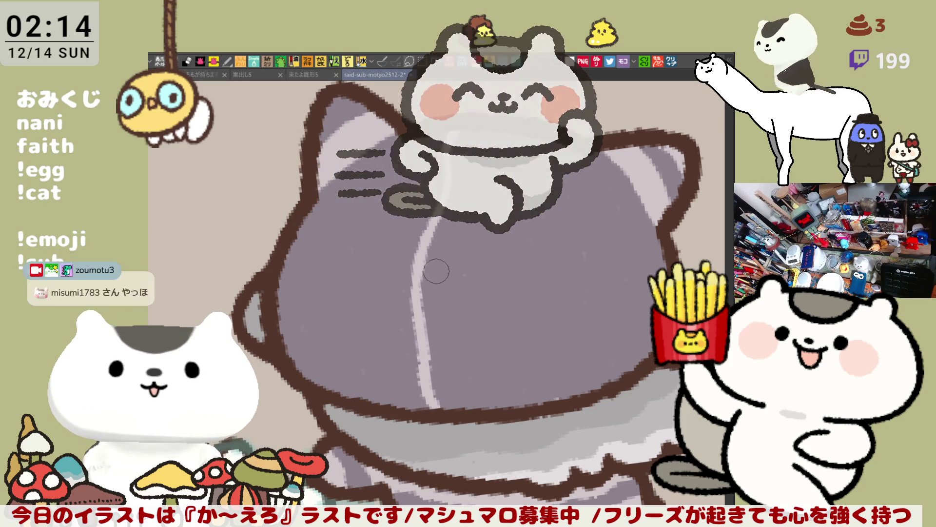
key("ctrl+z")
mouse_move(458, 130)
left_mouse_down()
mouse_move(418, 324)
mouse_move(442, 401)
left_mouse_up()
mouse_move(452, 130)
left_mouse_down()
mouse_move(396, 236)
mouse_move(404, 390)
mouse_move(417, 407)
left_mouse_up()
- Rework the centre stripe into a broad curved light band from head top to chin
left_click_drag(501, 124, 516, 358)
key("ctrl+z")
key("ctrl+z")
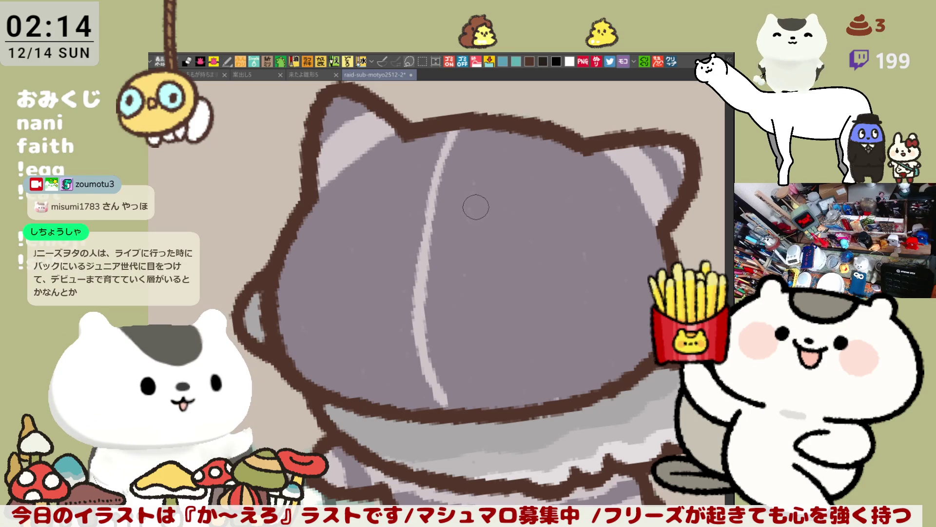
key("ctrl+z")
mouse_move(452, 131)
left_mouse_down()
mouse_move(452, 356)
mouse_move(467, 395)
left_mouse_up()
key("ctrl+z")
left_click_drag(460, 131, 459, 407)
mouse_move(436, 131)
left_mouse_down()
mouse_move(404, 205)
mouse_move(412, 395)
mouse_move(439, 422)
left_mouse_up()
- Paint several light grey stripes down the right side of the head to the chin
mouse_move(504, 127)
left_mouse_down()
mouse_move(532, 297)
mouse_move(528, 403)
left_mouse_up()
key("ctrl+z")
left_click_drag(493, 132, 538, 396)
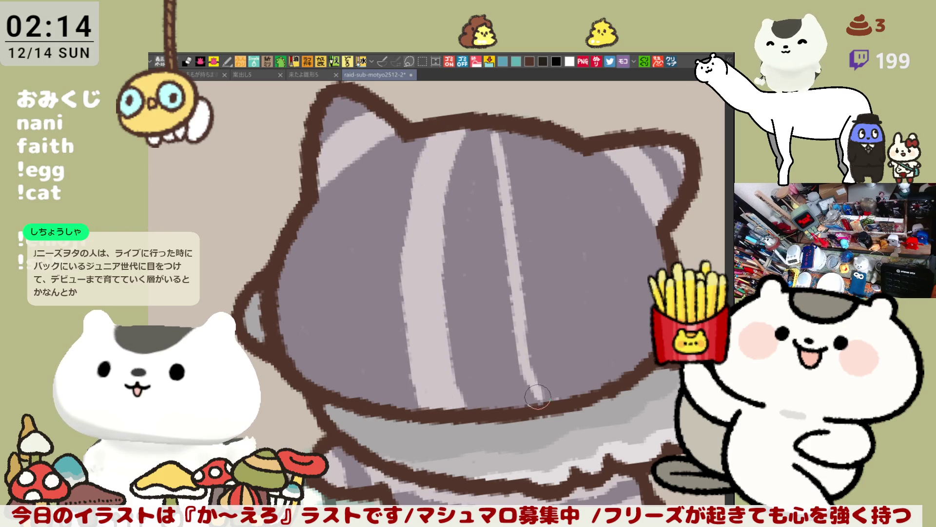
left_click_drag(516, 129, 560, 404)
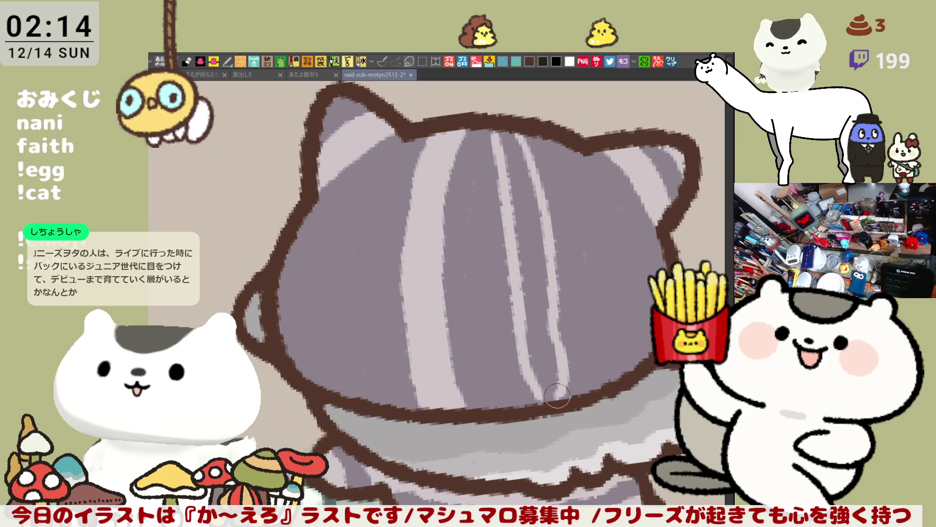
mouse_move(585, 142)
left_mouse_down()
mouse_move(614, 252)
mouse_move(612, 382)
left_mouse_up()
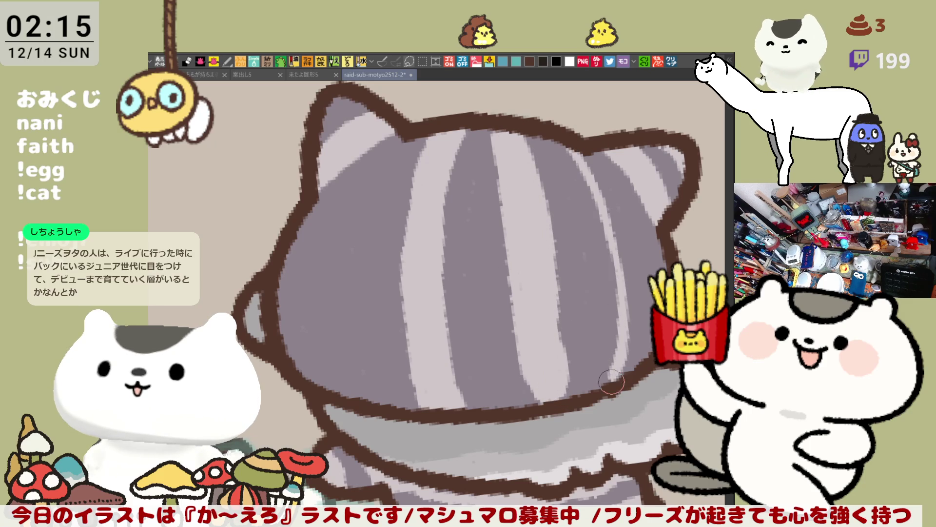
mouse_move(598, 164)
left_mouse_down()
mouse_move(631, 292)
mouse_move(636, 373)
left_mouse_up()
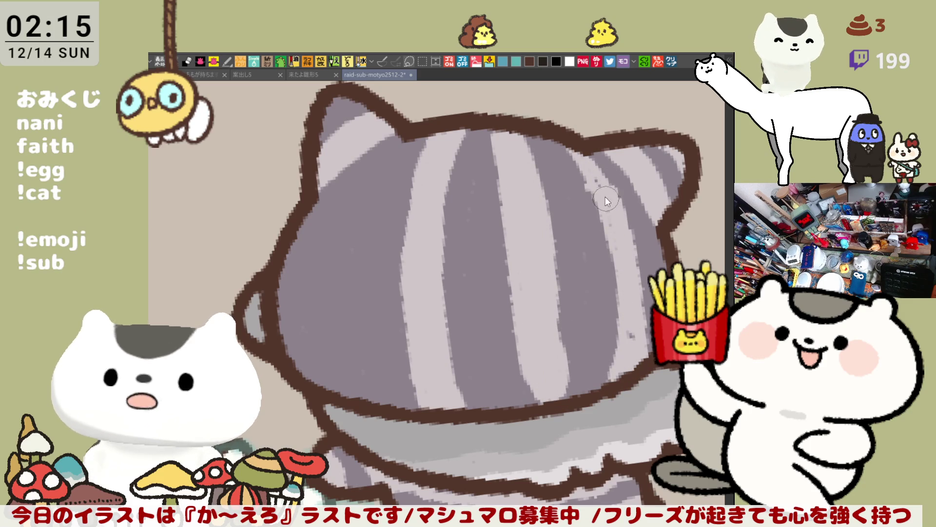
left_click_drag(605, 197, 625, 343)
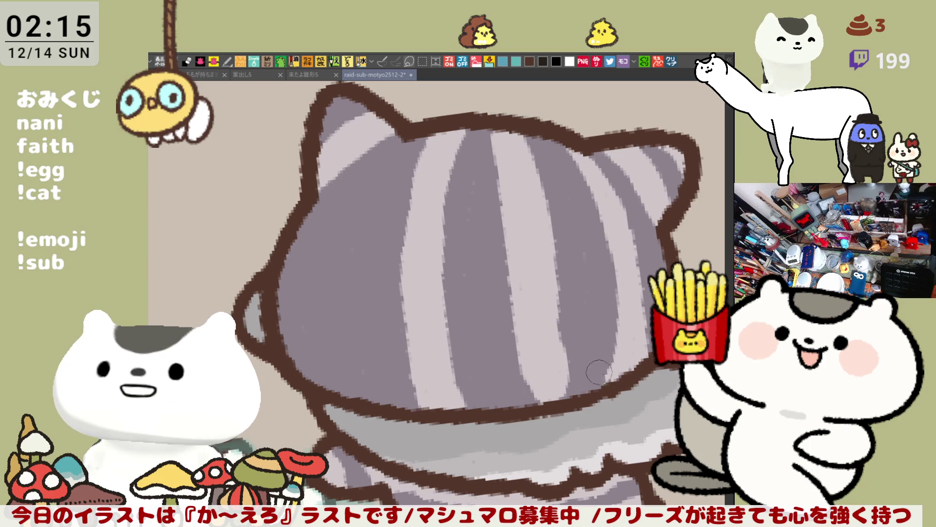
mouse_move(565, 142)
left_mouse_down()
mouse_move(612, 287)
mouse_move(611, 373)
left_mouse_up()
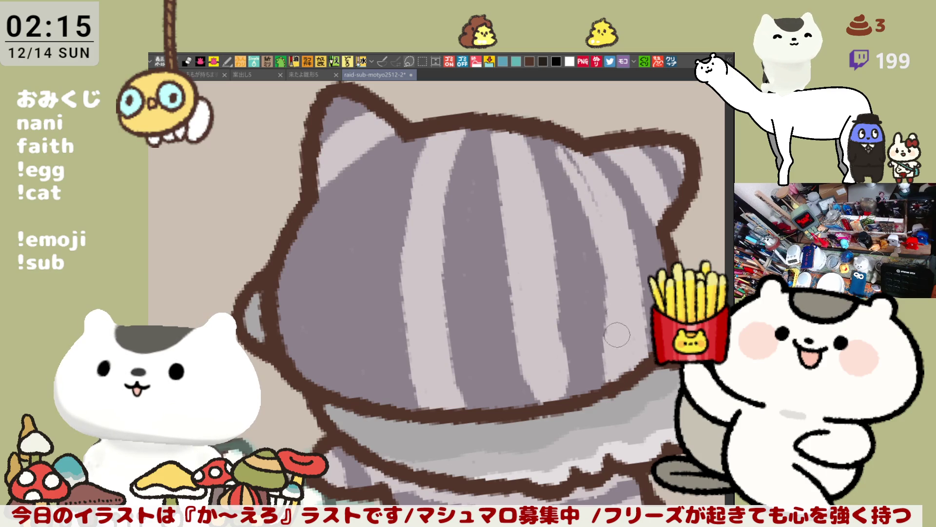
left_click_drag(589, 266, 603, 373)
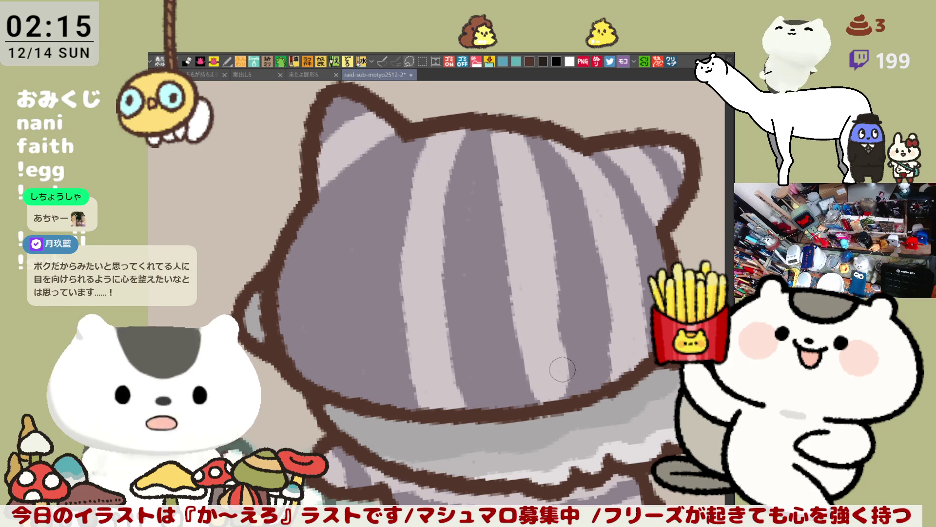
- Recentre on the head and paint a light stripe from the ear down the left side
scroll(443, 292, "down", 1)
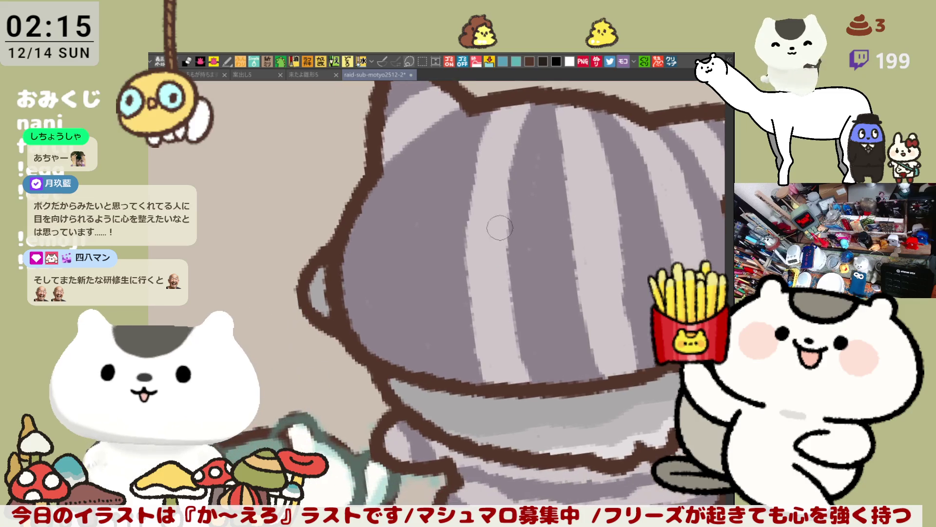
scroll(628, 167, "up", 1)
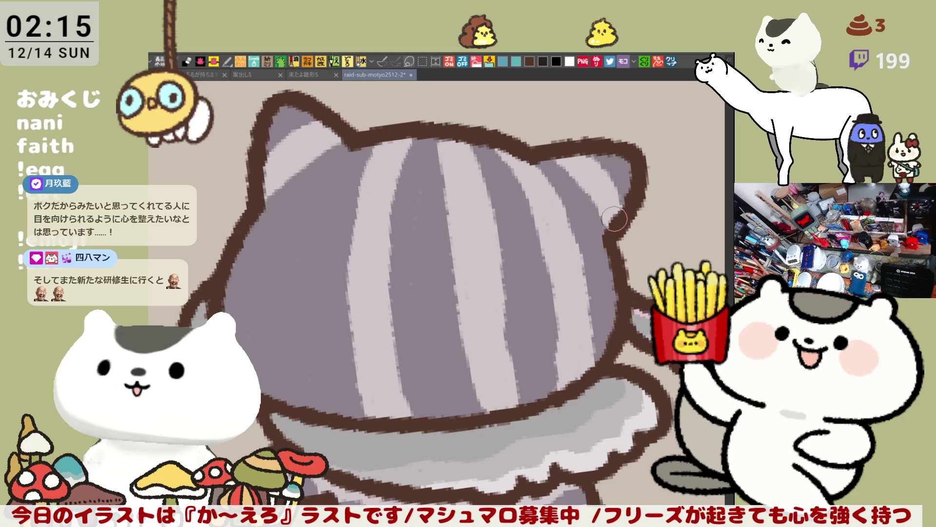
left_click_drag(515, 267, 573, 228)
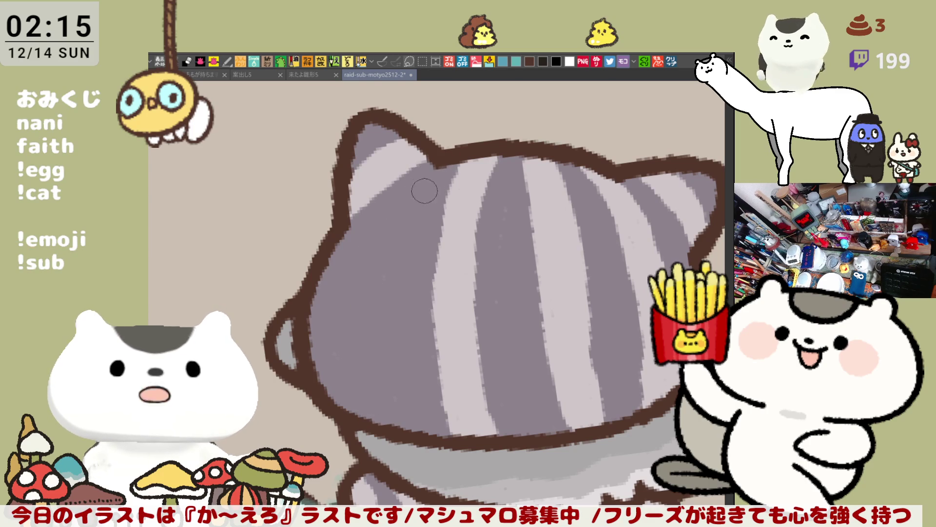
mouse_move(442, 168)
left_mouse_down()
mouse_move(396, 205)
mouse_move(365, 373)
mouse_move(386, 416)
mouse_move(348, 317)
mouse_move(353, 302)
mouse_move(360, 383)
mouse_move(381, 419)
left_mouse_up()
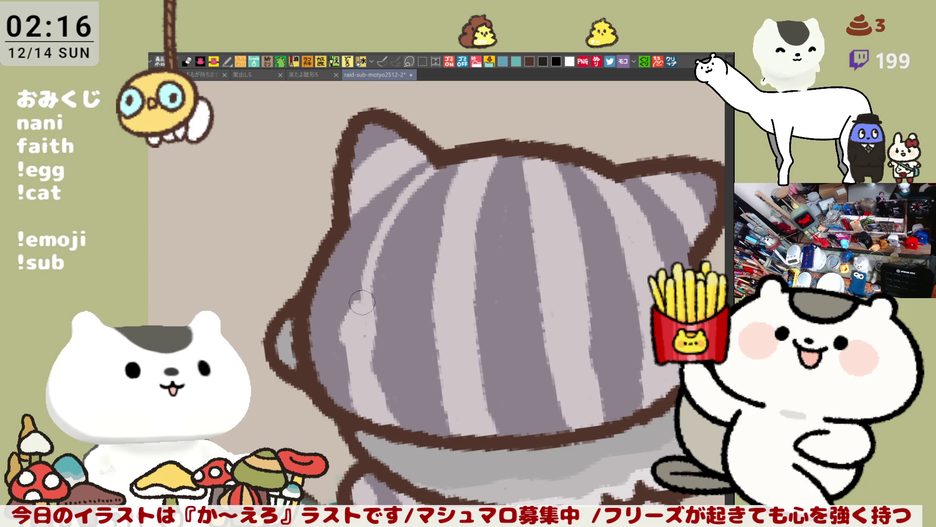
- Lighten and rework the stripes along the left side of the cat's head
mouse_move(364, 312)
left_mouse_down()
mouse_move(351, 273)
mouse_move(360, 299)
mouse_move(381, 225)
mouse_move(439, 171)
mouse_move(385, 214)
mouse_move(436, 168)
left_mouse_up()
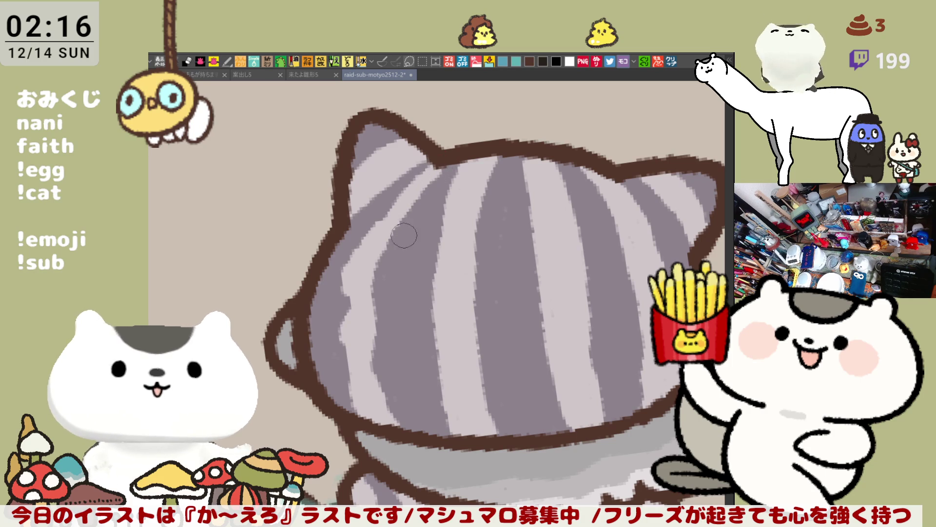
left_click_drag(387, 230, 440, 166)
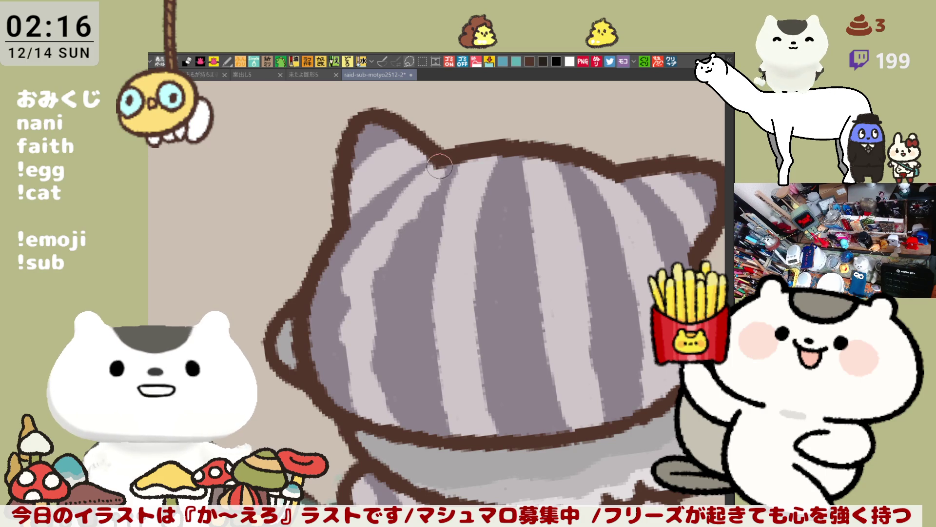
mouse_move(437, 204)
left_mouse_down()
mouse_move(458, 168)
mouse_move(429, 265)
mouse_move(430, 325)
mouse_move(423, 307)
mouse_move(452, 434)
left_mouse_up()
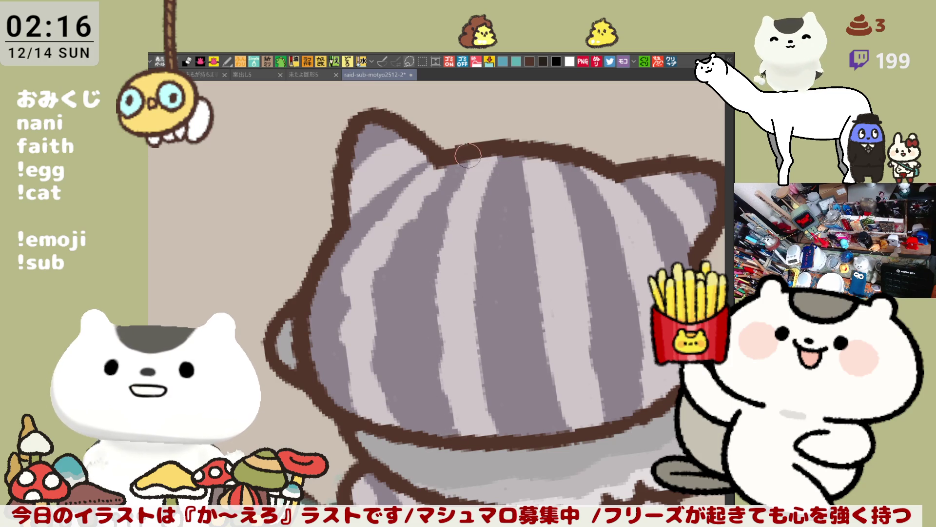
mouse_move(478, 244)
left_mouse_down()
mouse_move(480, 360)
mouse_move(496, 430)
left_mouse_up()
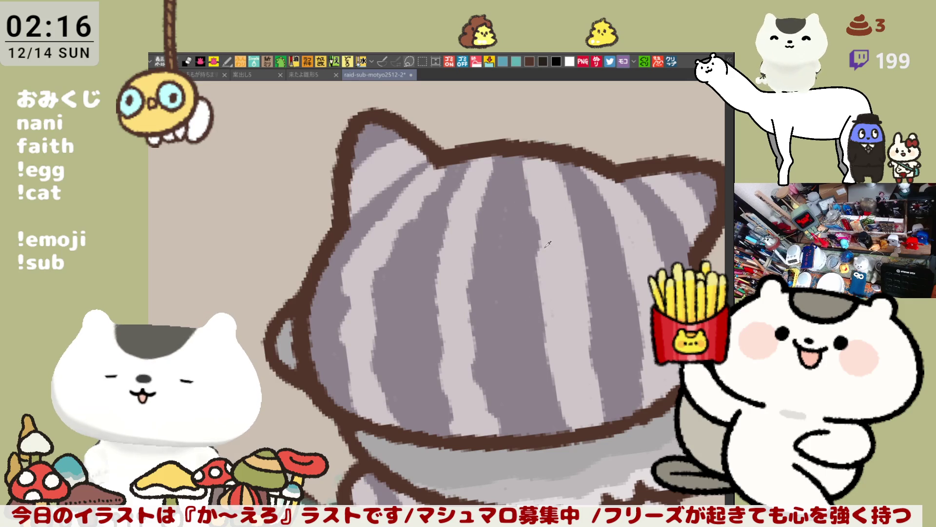
- Add faint light strokes down the dark stripes across the middle of the head
left_click_drag(508, 149, 560, 432)
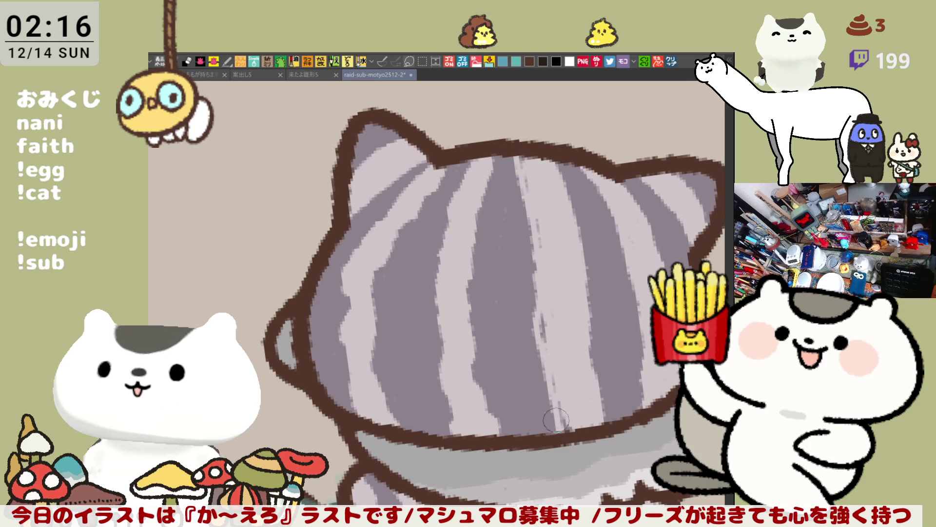
left_click_drag(613, 236, 539, 213)
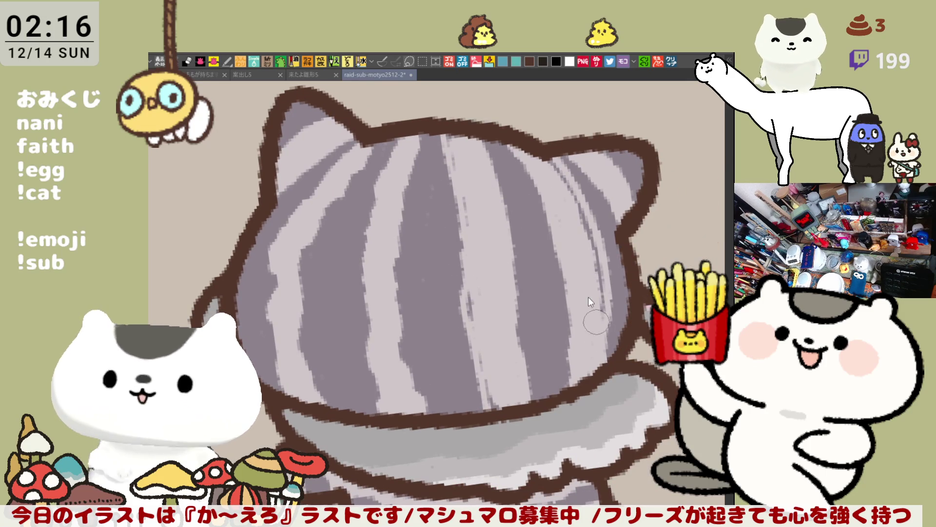
mouse_move(420, 146)
left_mouse_down()
mouse_move(396, 300)
mouse_move(414, 386)
left_mouse_up()
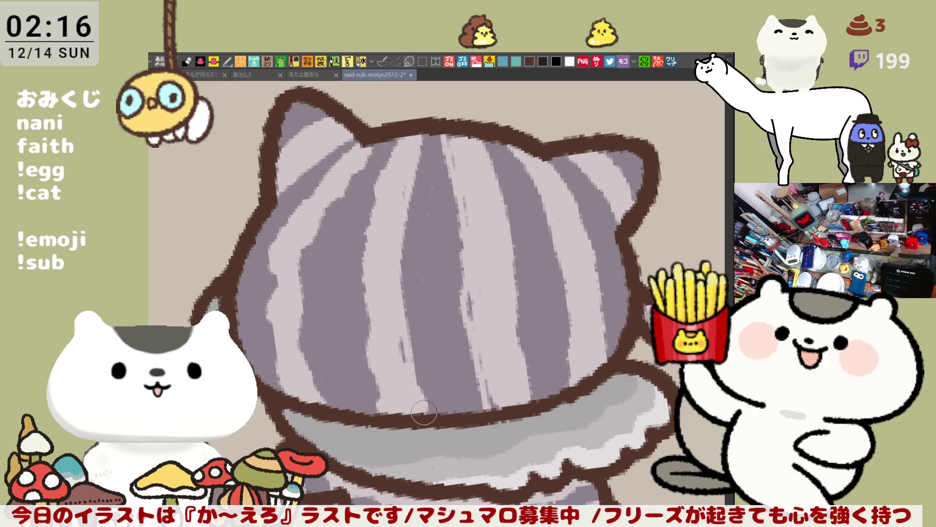
mouse_move(373, 146)
left_mouse_down()
mouse_move(337, 210)
mouse_move(300, 337)
mouse_move(316, 215)
mouse_move(302, 243)
mouse_move(307, 304)
left_mouse_up()
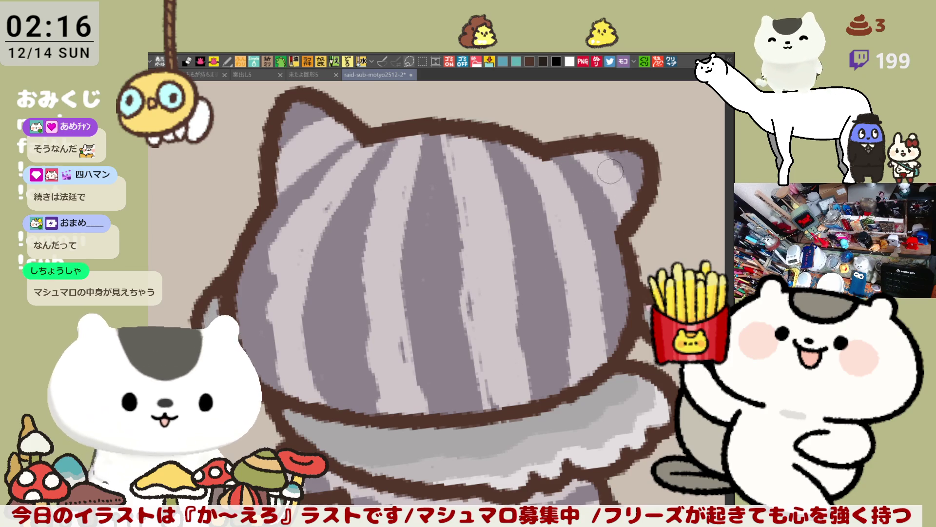
scroll(614, 183, "down", 5)
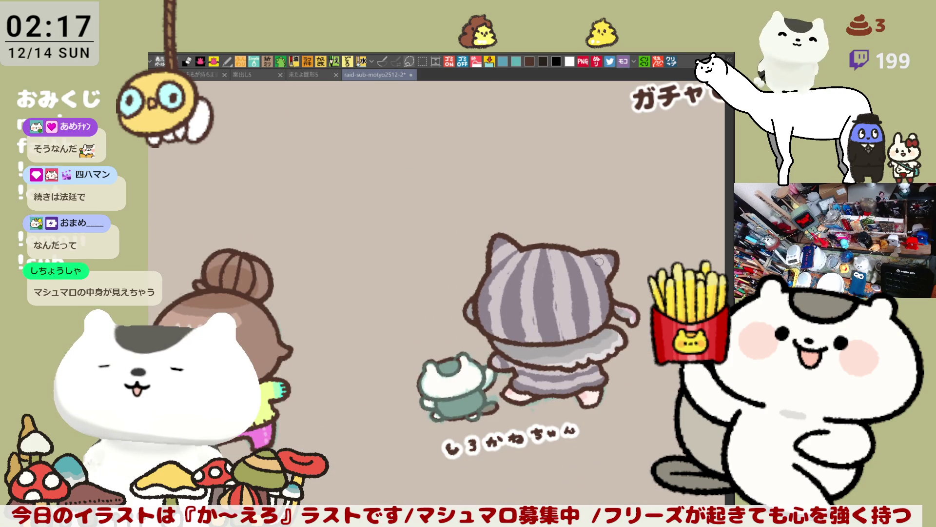
- Zoom and pan to show the whole grey cat with its name lettering, dotting one dark mark on its body
scroll(600, 262, "down", 3)
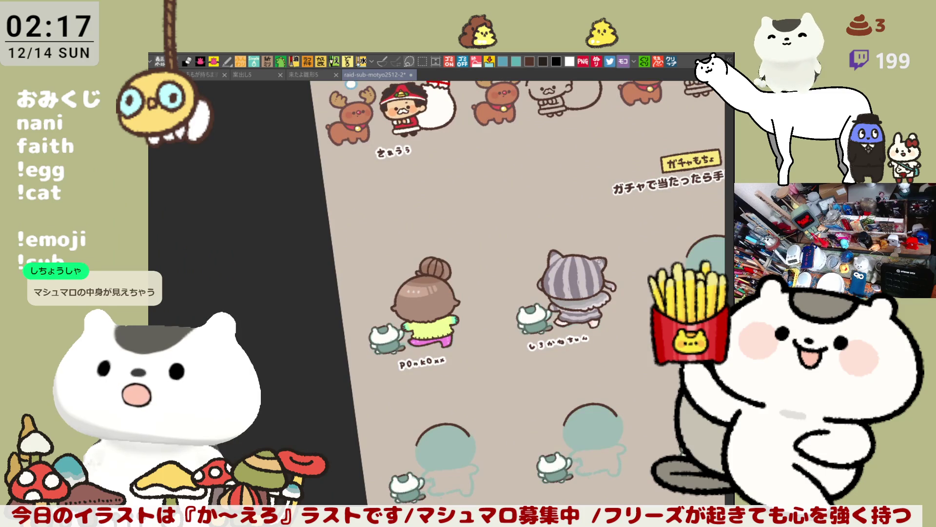
scroll(599, 262, "up", 6)
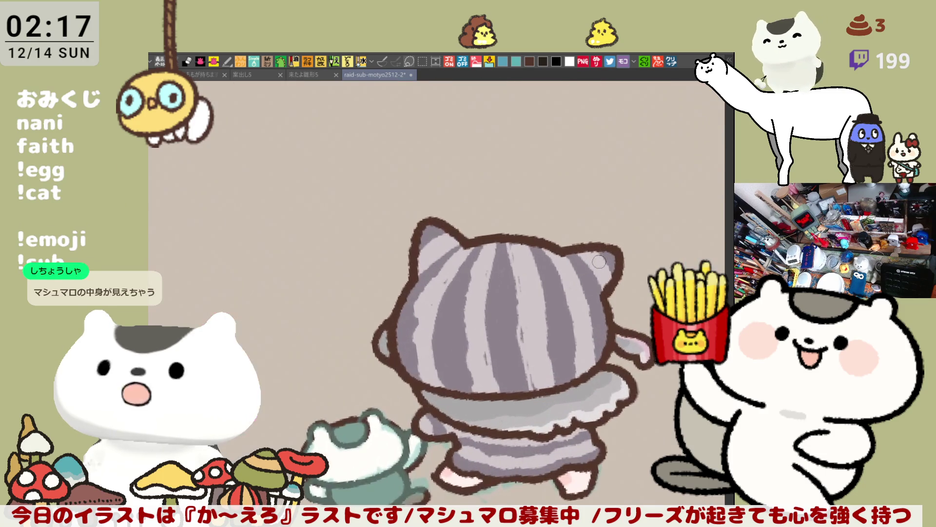
left_click_drag(440, 253, 470, 221)
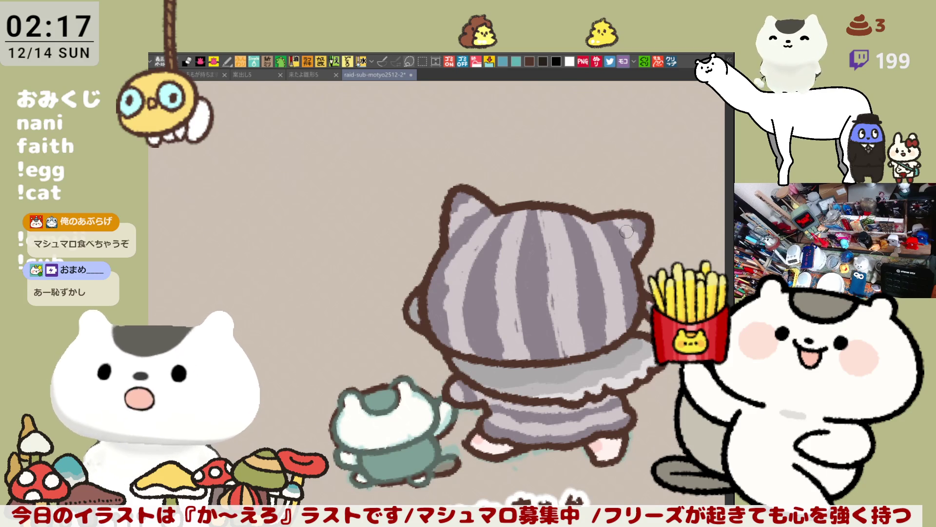
left_click_drag(644, 246, 605, 190)
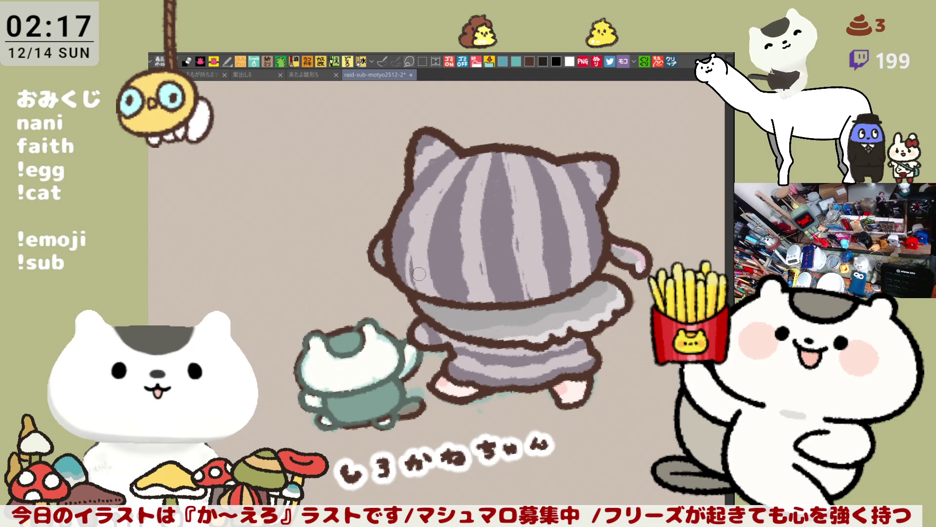
left_click(426, 282)
- Add two more small dark dots to the cat's body with the pen
left_click(423, 275)
left_click(422, 267)
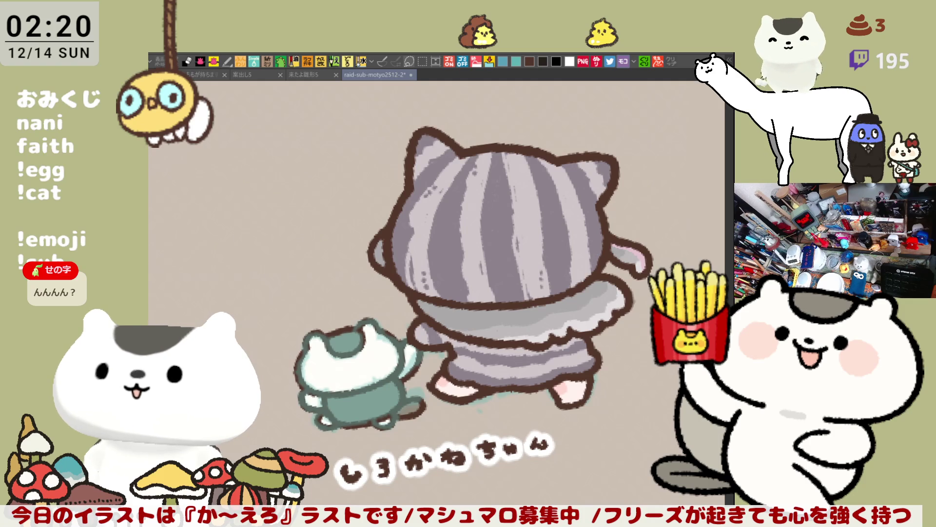
mouse_move(580, 206)
left_mouse_down()
mouse_move(531, 195)
mouse_move(478, 73)
mouse_move(406, 276)
left_mouse_up()
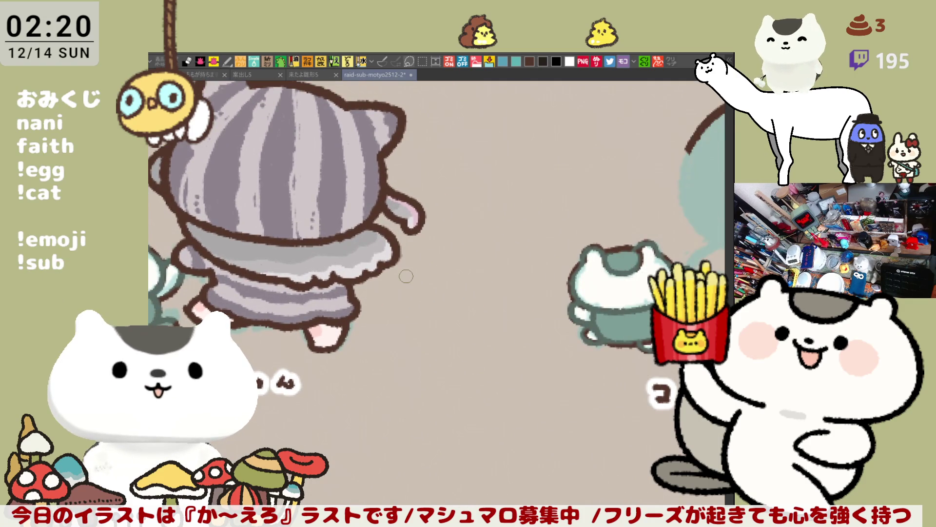
scroll(406, 276, "down", 5)
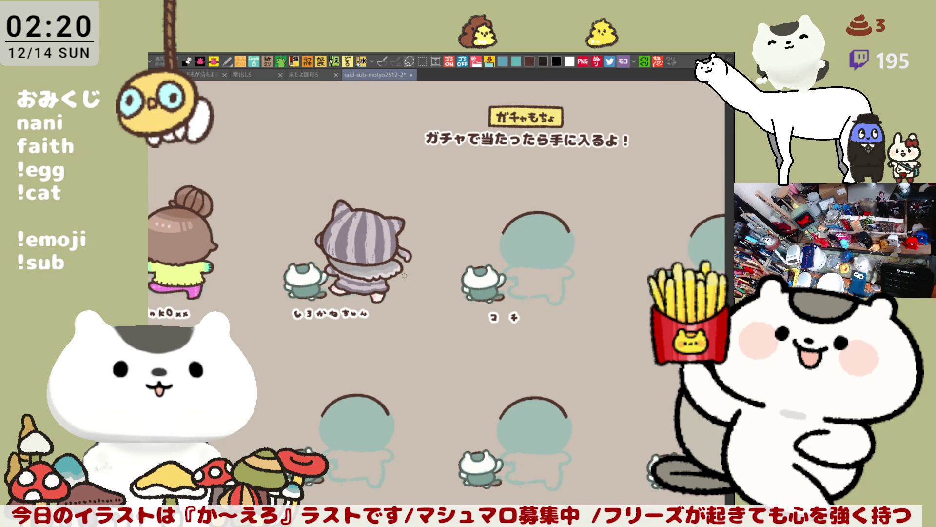
scroll(404, 275, "up", 1)
scroll(404, 276, "down", 1)
scroll(404, 275, "up", 1)
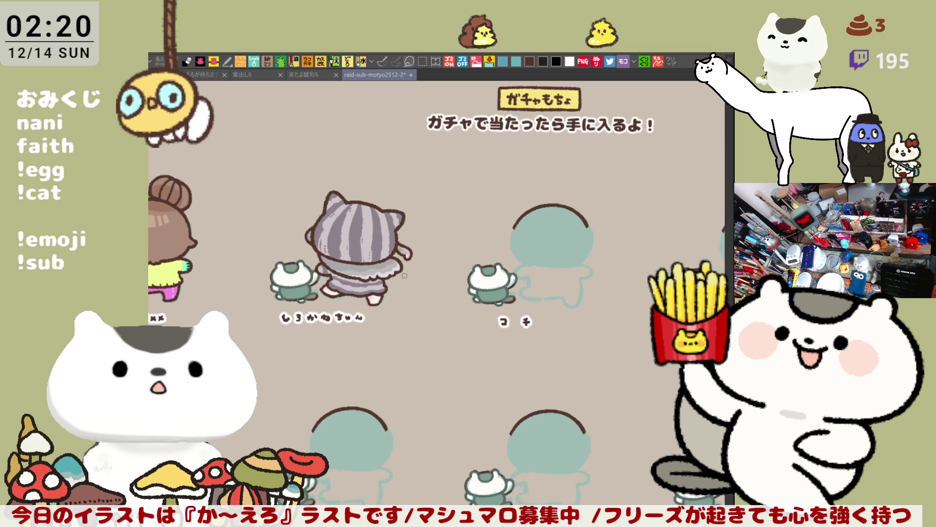
scroll(405, 276, "up", 5)
scroll(404, 276, "up", 2)
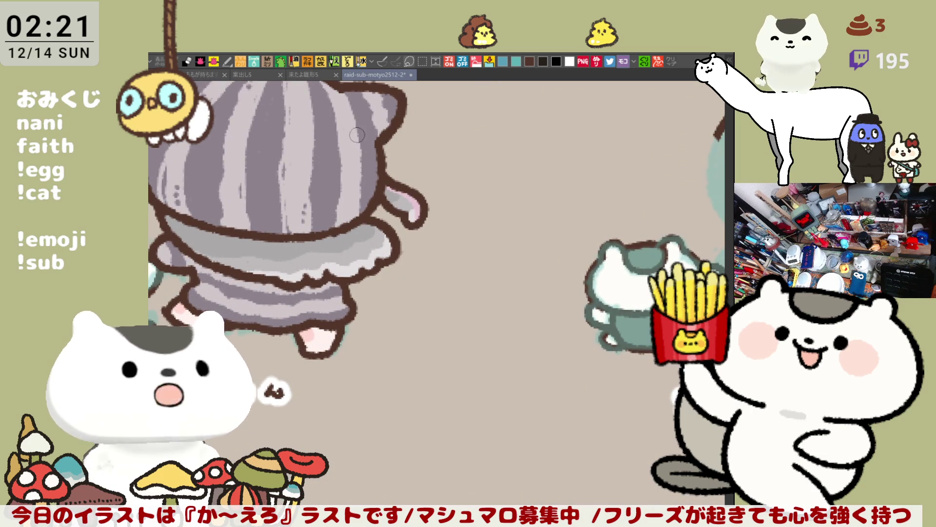
left_click_drag(359, 139, 399, 176)
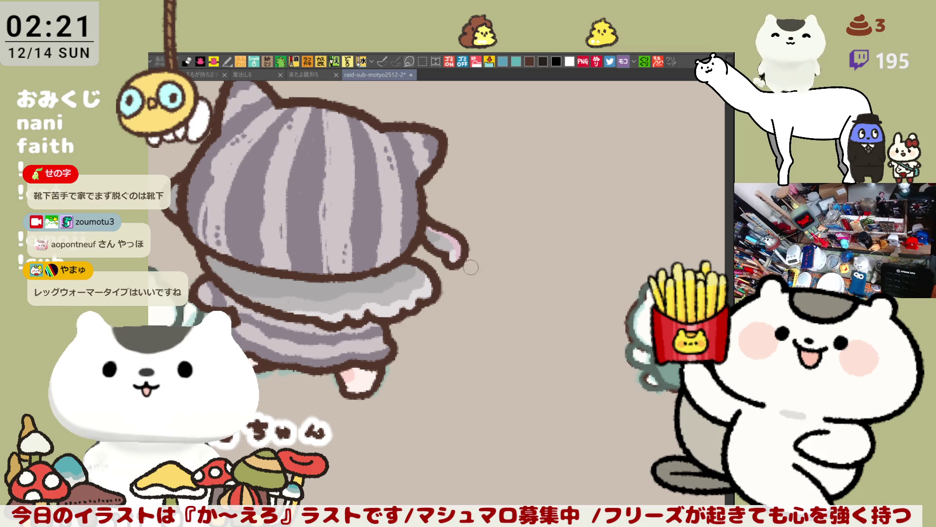
scroll(477, 259, "down", 3)
scroll(477, 259, "left", 5)
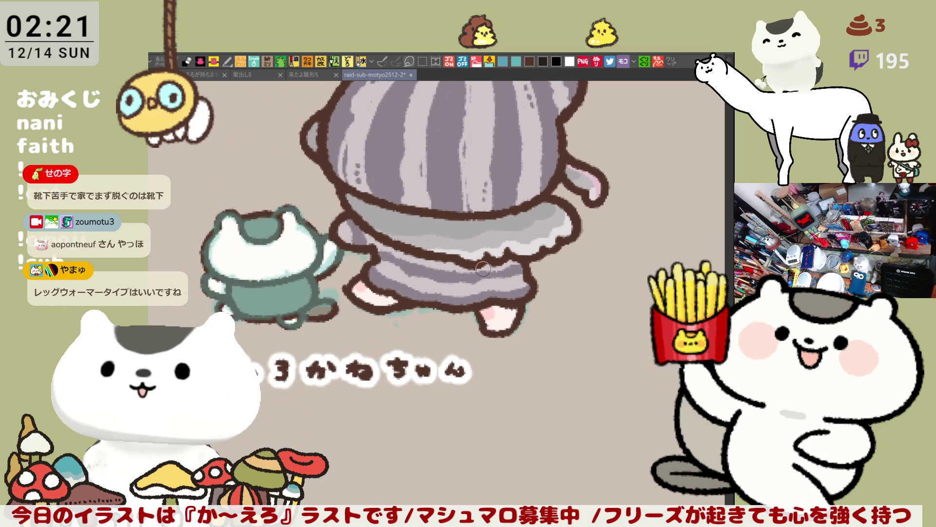
scroll(482, 269, "right", 5)
scroll(483, 270, "up", 1)
scroll(439, 297, "right", 3)
scroll(439, 297, "down", 1)
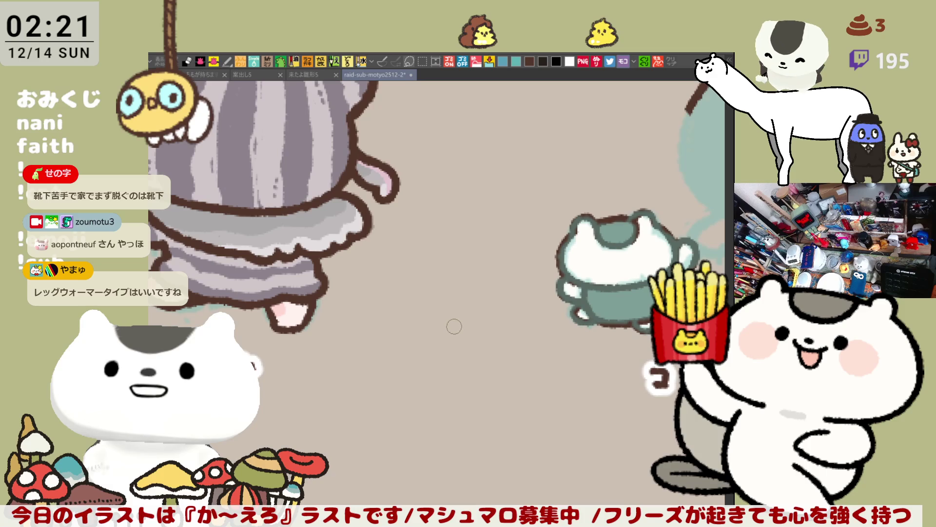
scroll(455, 336, "up", 1)
scroll(455, 337, "left", 1)
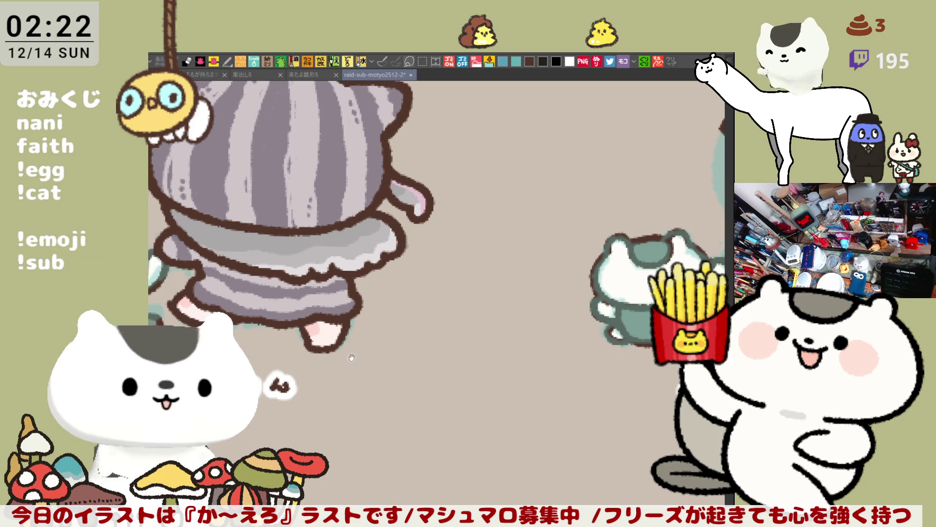
key("ctrl+z")
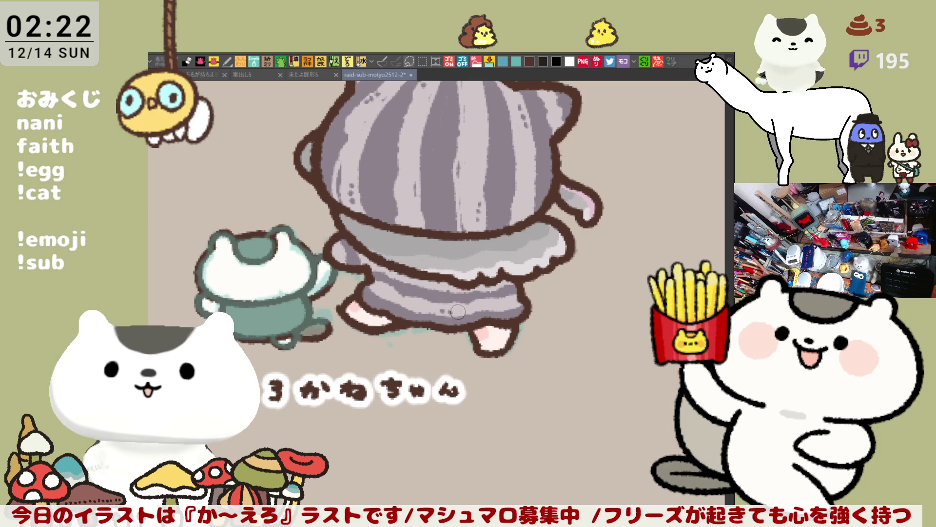
scroll(444, 415, "down", 5)
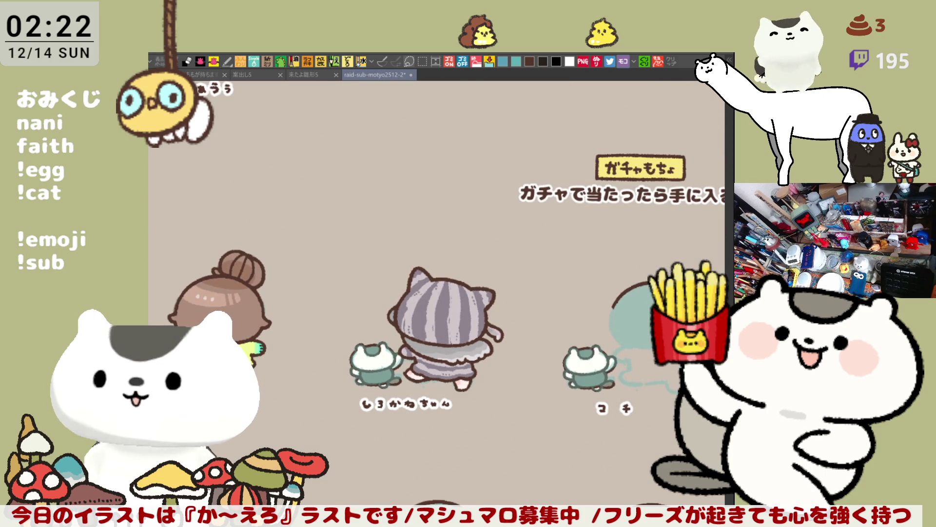
key("m")
left_click_drag(579, 425, 364, 238)
key("ctrl+d")
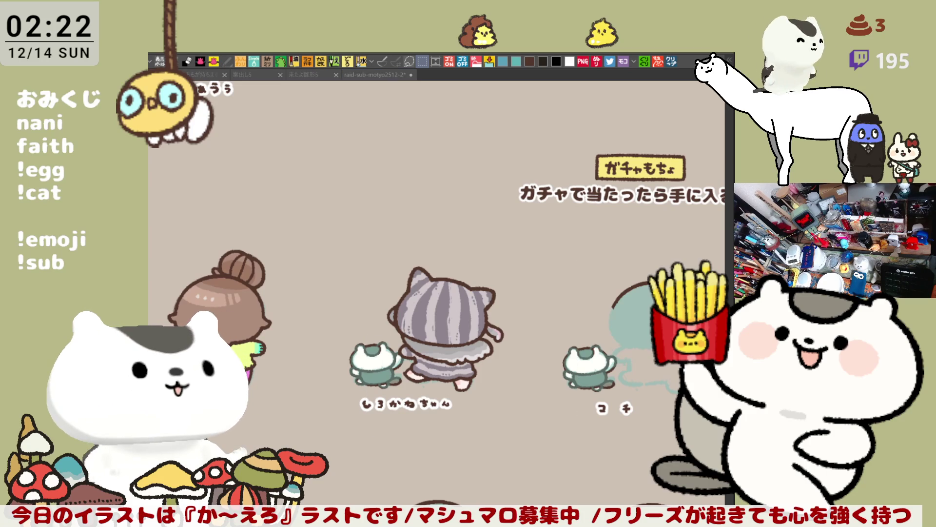